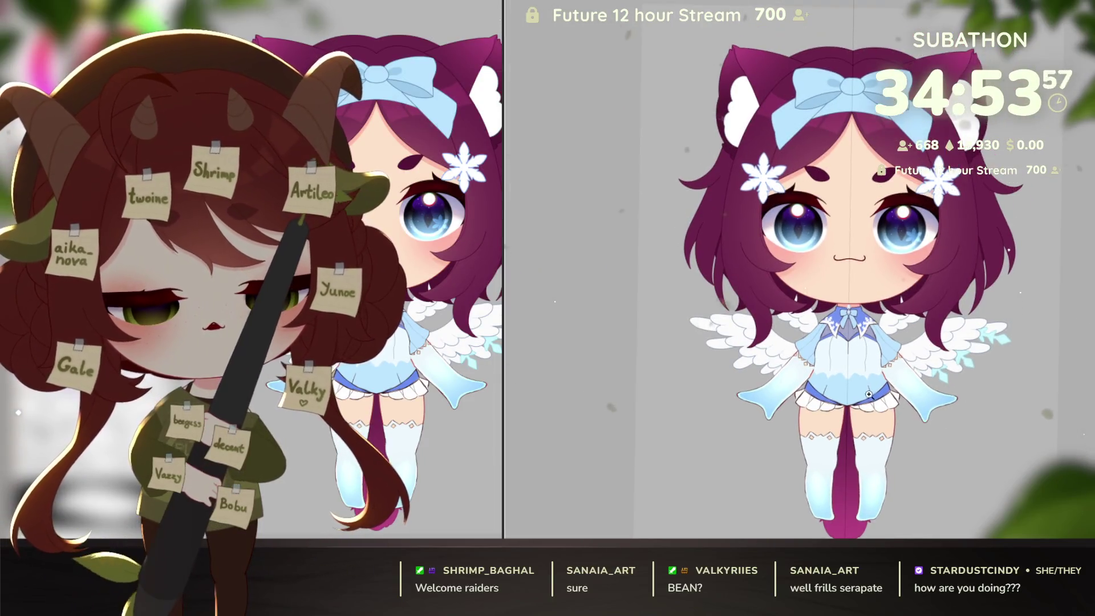
Step: Zoom into the torso and toggle the snowflake skirt and white pointed overlayer, leaving both visible
{"action": "scroll", "coordinate": [850, 343], "scroll_direction": "up", "scroll_amount": 3}
{"action": "scroll", "coordinate": [832, 285], "scroll_direction": "up", "scroll_amount": 1}
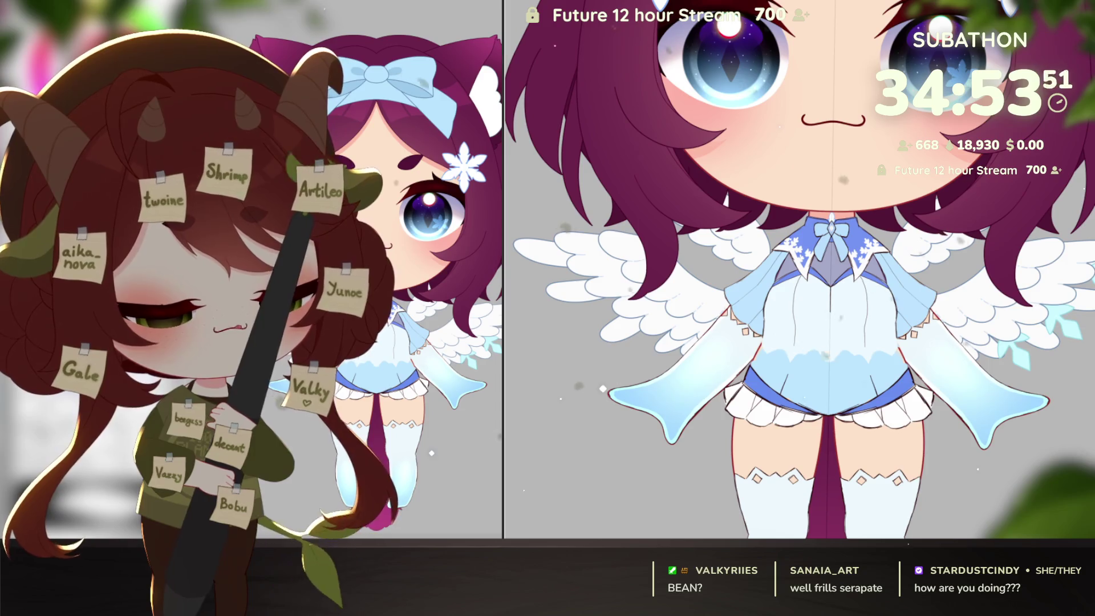
{"action": "key", "text": "ctrl+z"}
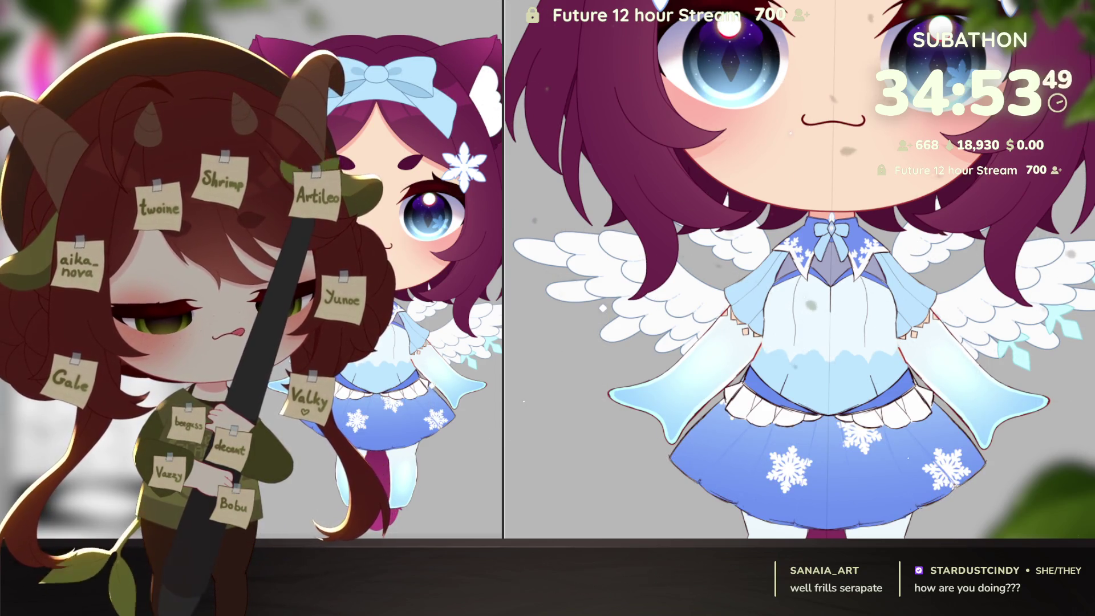
{"action": "key", "text": "ctrl+z"}
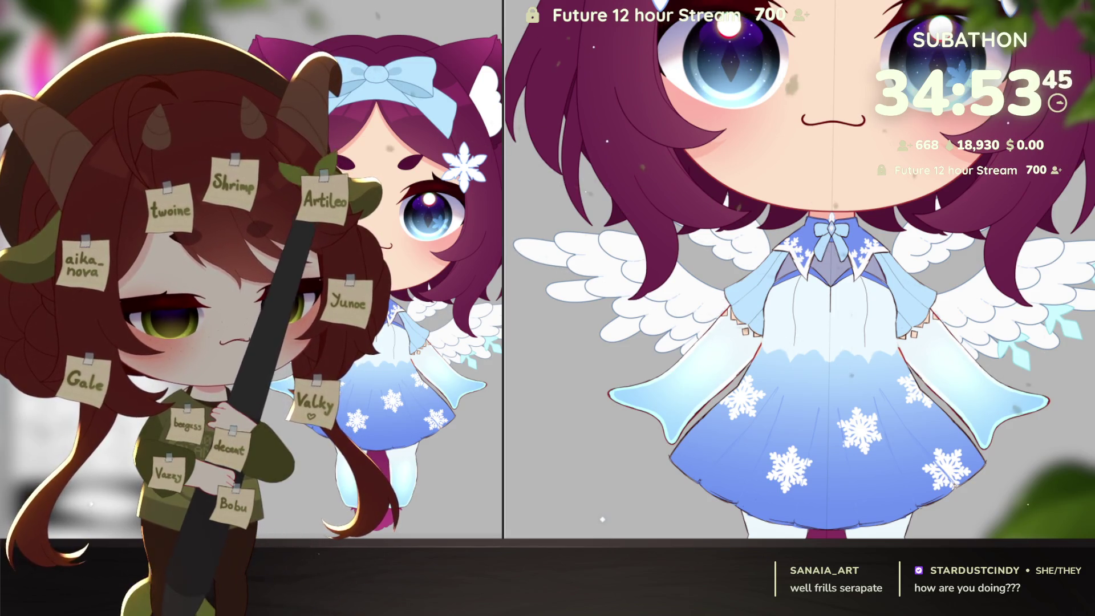
{"action": "key", "text": "ctrl+y"}
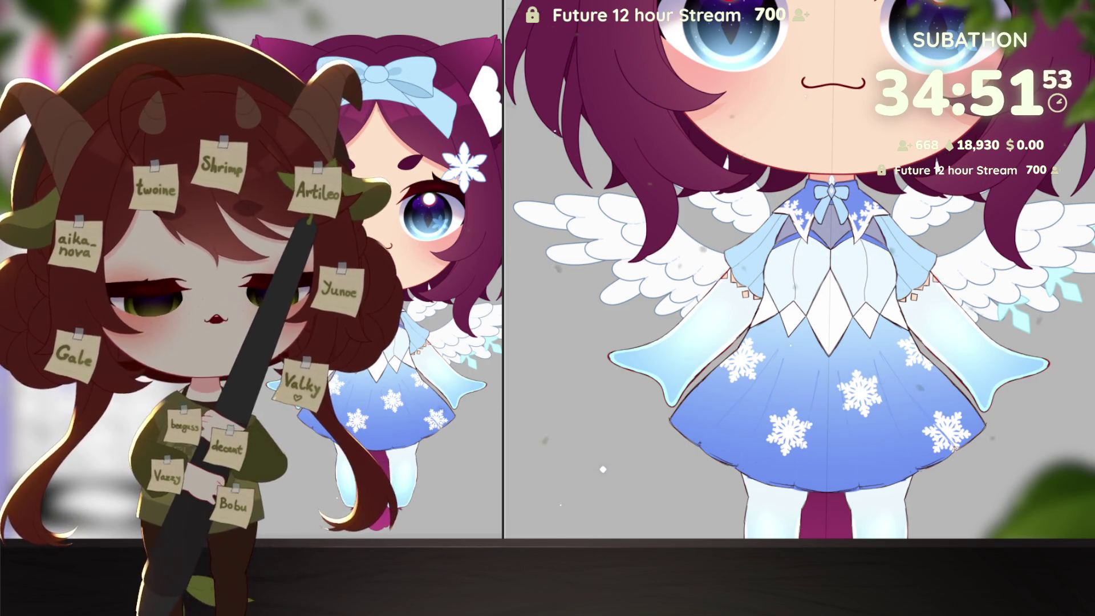
Step: Shift the view of the dress slightly with the hand tool
{"action": "mouse_move", "coordinate": [967, 446]}
{"action": "left_mouse_down"}
{"action": "mouse_move", "coordinate": [991, 407]}
{"action": "mouse_move", "coordinate": [1010, 406]}
{"action": "mouse_move", "coordinate": [1001, 435]}
{"action": "left_mouse_up"}
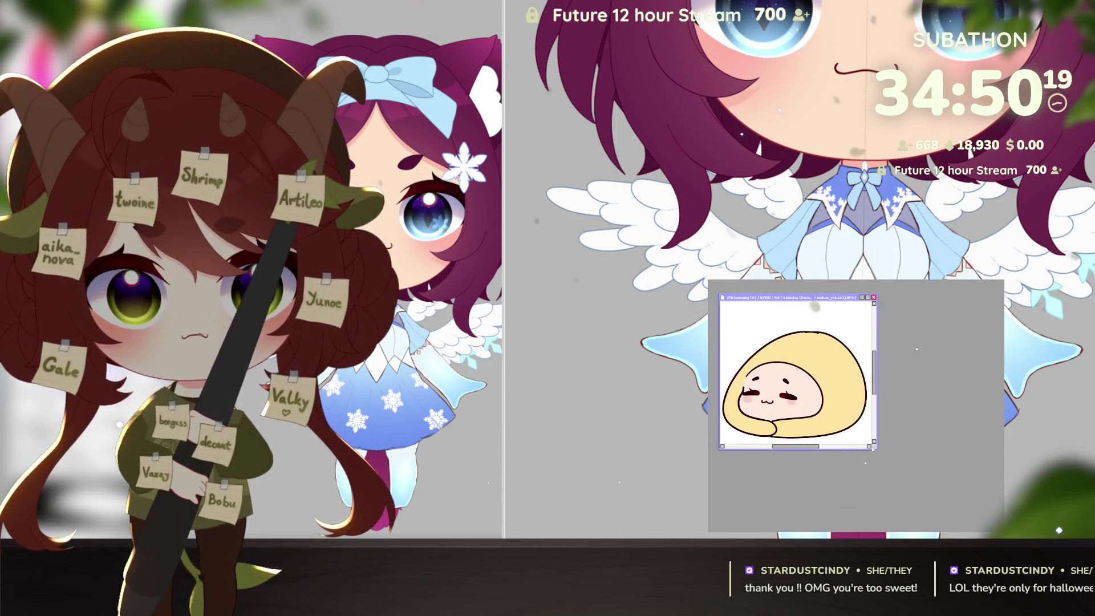
Step: Resize and maximize the blob emote window, zoom to 150%, and hide the palettes
{"action": "left_click_drag", "start_coordinate": [875, 451], "coordinate": [924, 493]}
{"action": "left_click", "coordinate": [911, 297]}
{"action": "scroll", "coordinate": [805, 325], "scroll_direction": "up", "scroll_amount": 2}
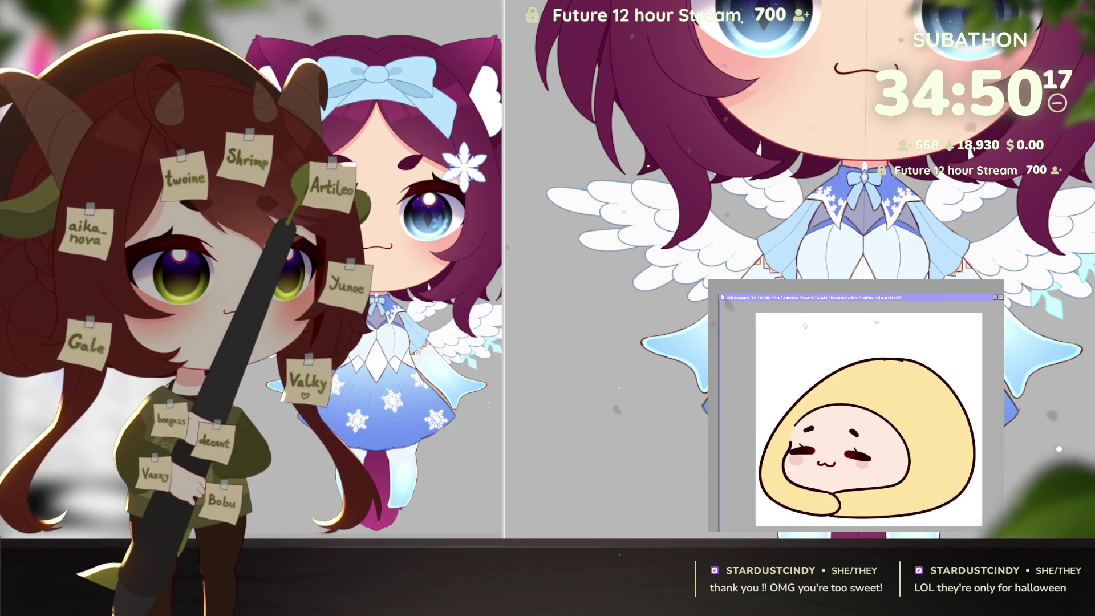
{"action": "left_click_drag", "start_coordinate": [802, 300], "coordinate": [767, 271]}
{"action": "left_click_drag", "start_coordinate": [966, 505], "coordinate": [980, 512]}
{"action": "key", "text": "Tab"}
{"action": "scroll", "coordinate": [846, 360], "scroll_direction": "up", "scroll_amount": 3}
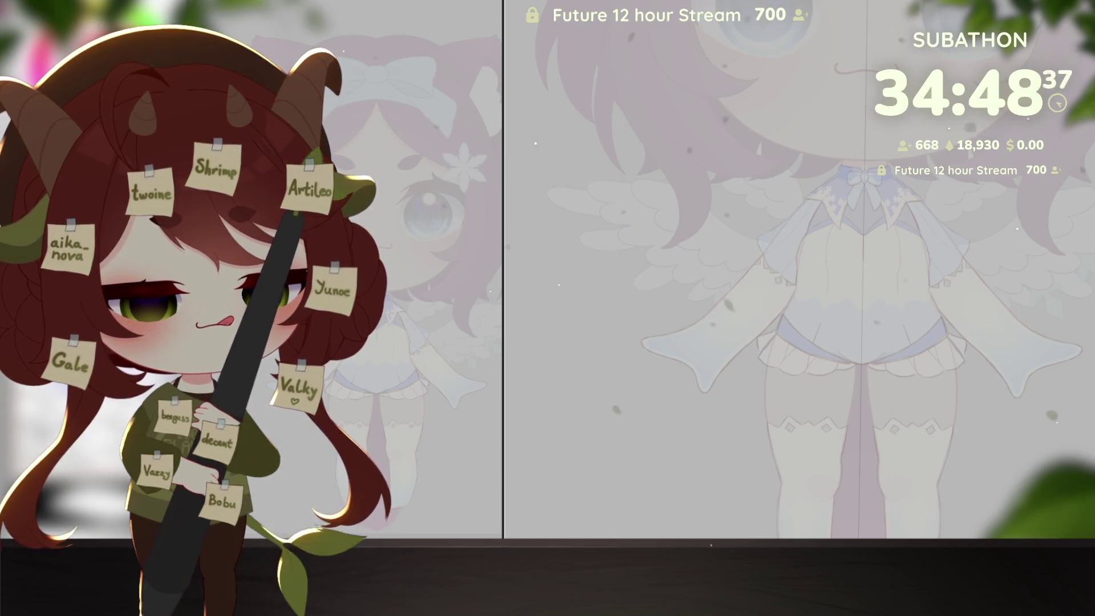
Step: Zoom in and try a first dark ink line along the sketch edge, then undo it
{"action": "scroll", "coordinate": [844, 214], "scroll_direction": "up", "scroll_amount": 5}
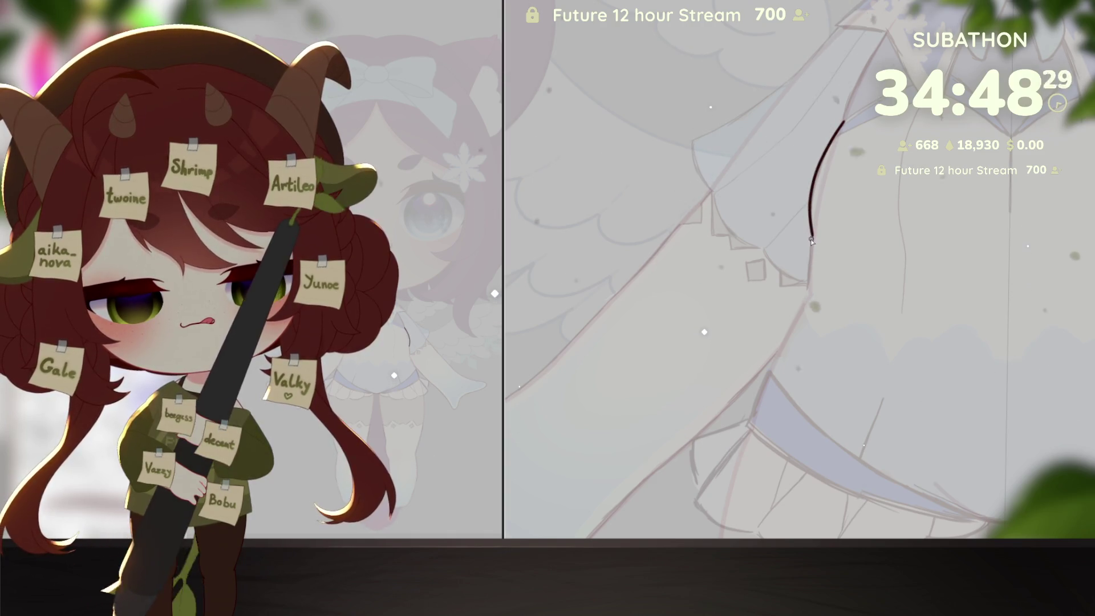
{"action": "scroll", "coordinate": [812, 235], "scroll_direction": "up", "scroll_amount": 2}
{"action": "scroll", "coordinate": [795, 399], "scroll_direction": "up", "scroll_amount": 2}
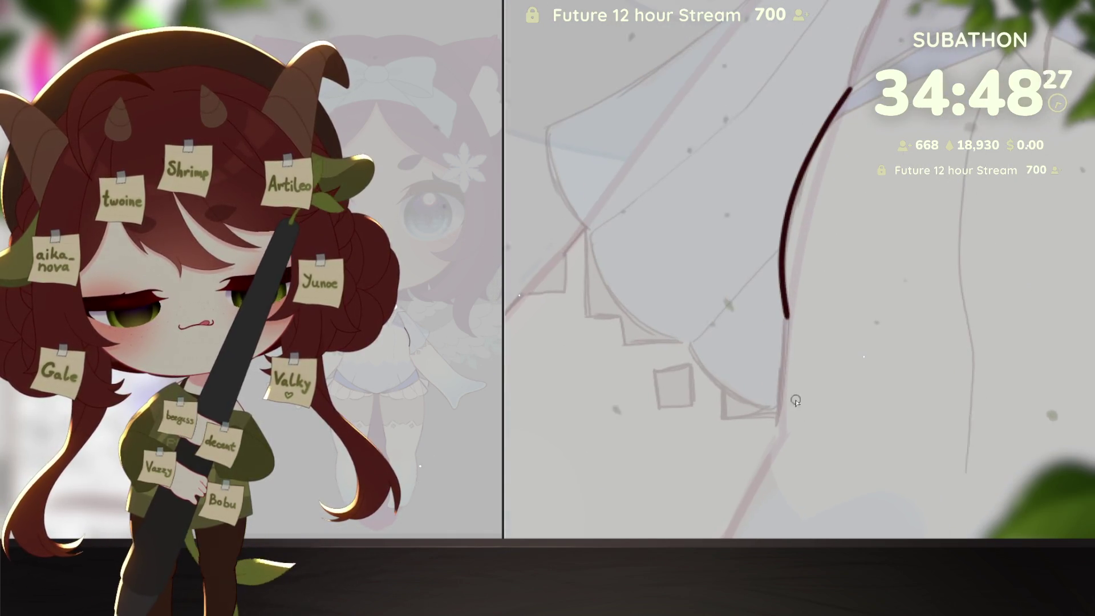
{"action": "left_click_drag", "start_coordinate": [824, 124], "coordinate": [769, 271]}
{"action": "key", "text": "ctrl+z"}
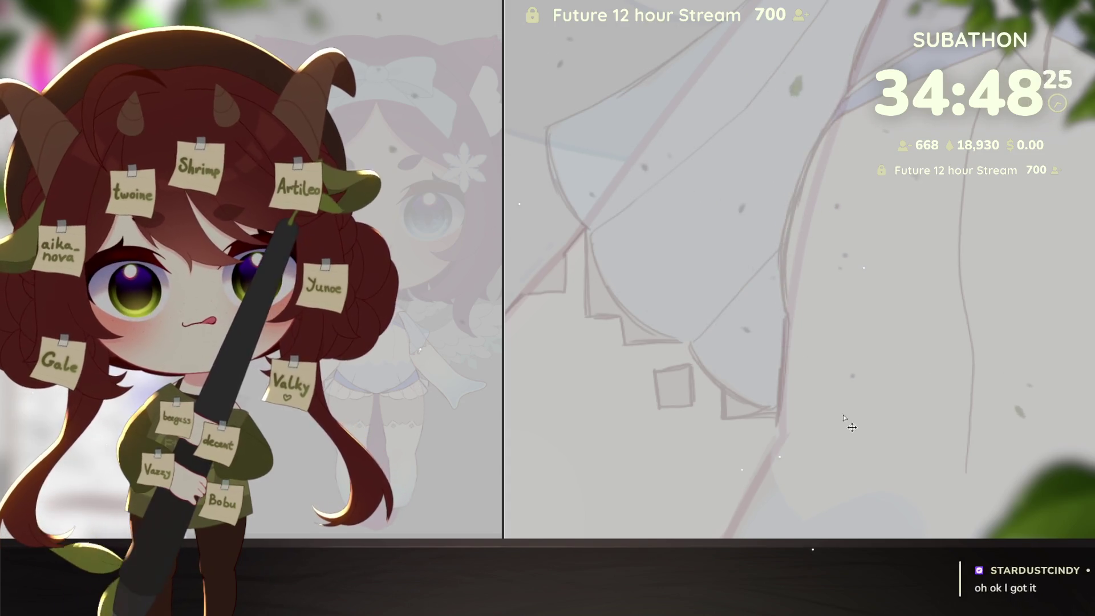
{"action": "left_click_drag", "start_coordinate": [861, 414], "coordinate": [892, 375]}
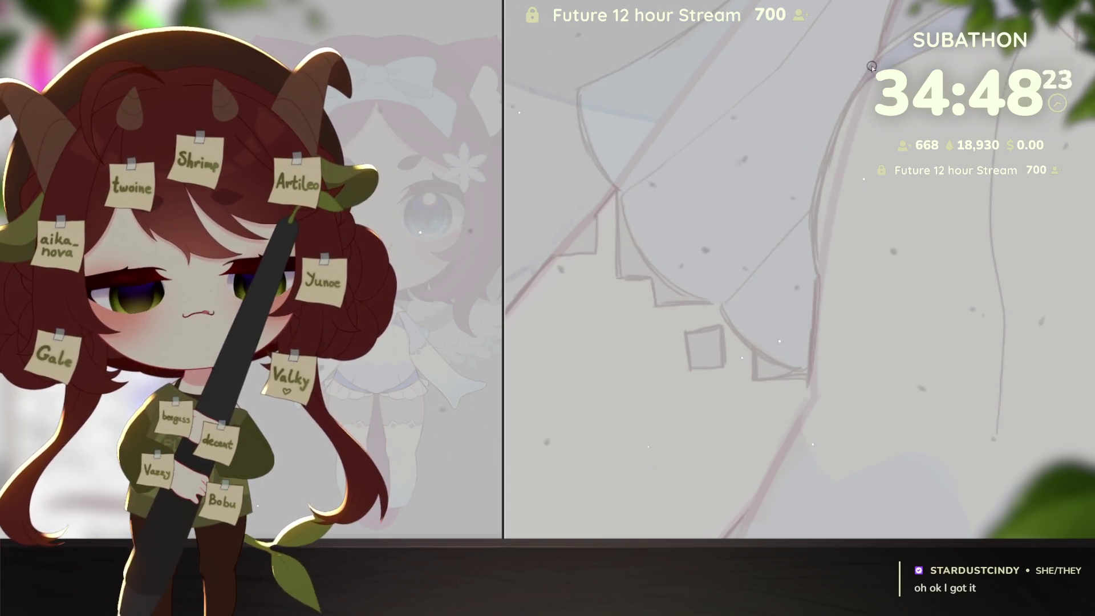
Step: Ink the dress's right edge, erasing and redrawing it as a longer curve toward the hem
{"action": "mouse_move", "coordinate": [823, 148]}
{"action": "left_mouse_down"}
{"action": "mouse_move", "coordinate": [809, 273]}
{"action": "mouse_move", "coordinate": [897, 245]}
{"action": "mouse_move", "coordinate": [877, 178]}
{"action": "left_mouse_up"}
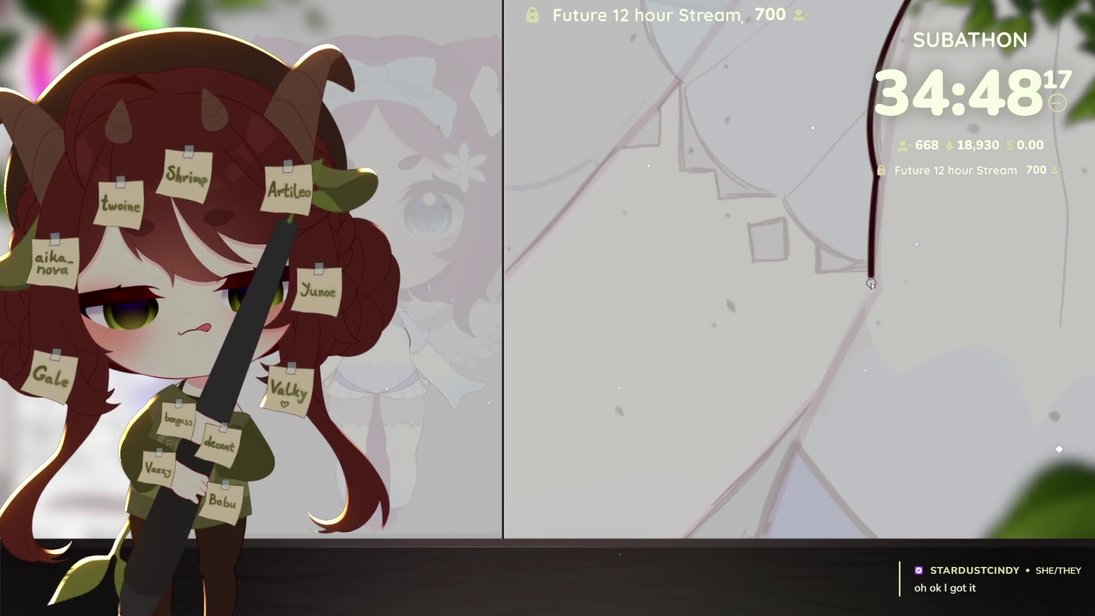
{"action": "left_click_drag", "start_coordinate": [871, 283], "coordinate": [875, 178]}
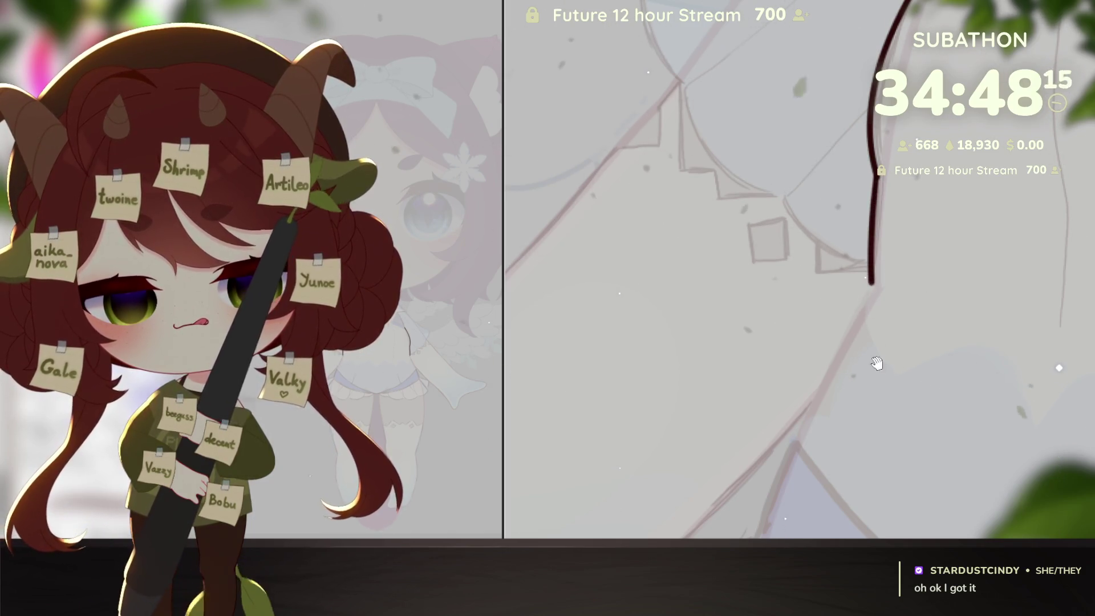
{"action": "mouse_move", "coordinate": [871, 283]}
{"action": "left_mouse_down"}
{"action": "mouse_move", "coordinate": [891, 264]}
{"action": "mouse_move", "coordinate": [894, 154]}
{"action": "mouse_move", "coordinate": [896, 176]}
{"action": "left_mouse_up"}
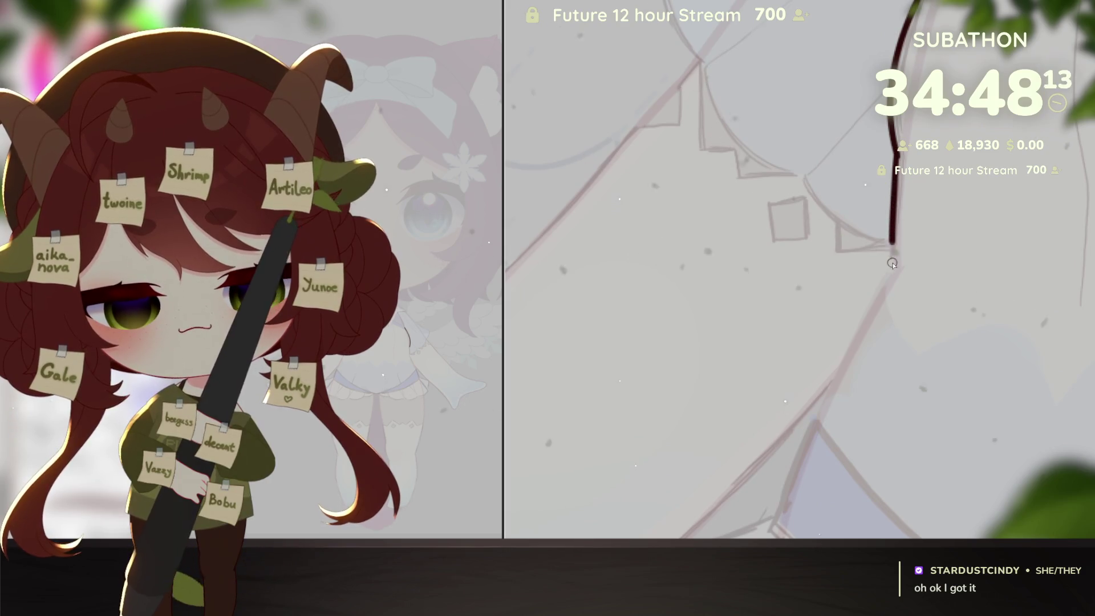
{"action": "left_click_drag", "start_coordinate": [884, 360], "coordinate": [904, 301]}
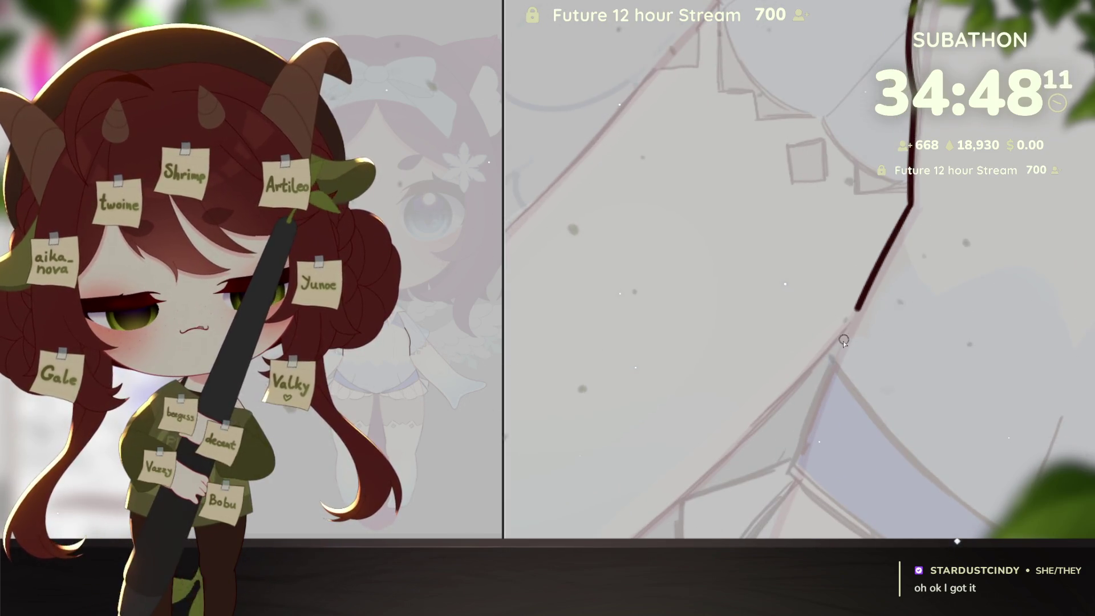
{"action": "key", "text": "ctrl+z"}
{"action": "left_click_drag", "start_coordinate": [909, 207], "coordinate": [834, 364]}
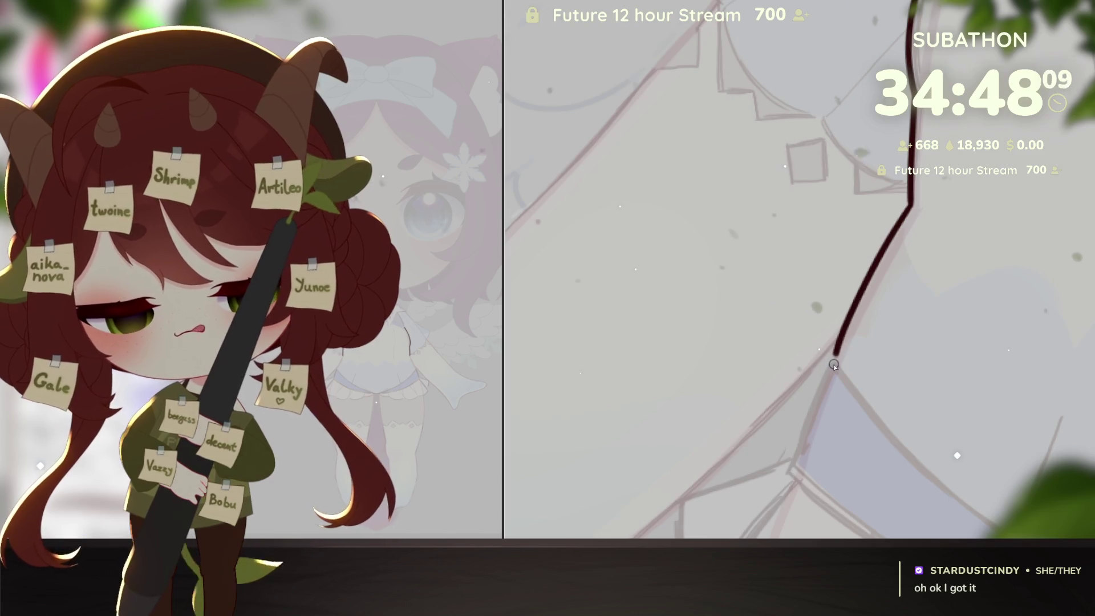
{"action": "left_click_drag", "start_coordinate": [921, 439], "coordinate": [836, 368]}
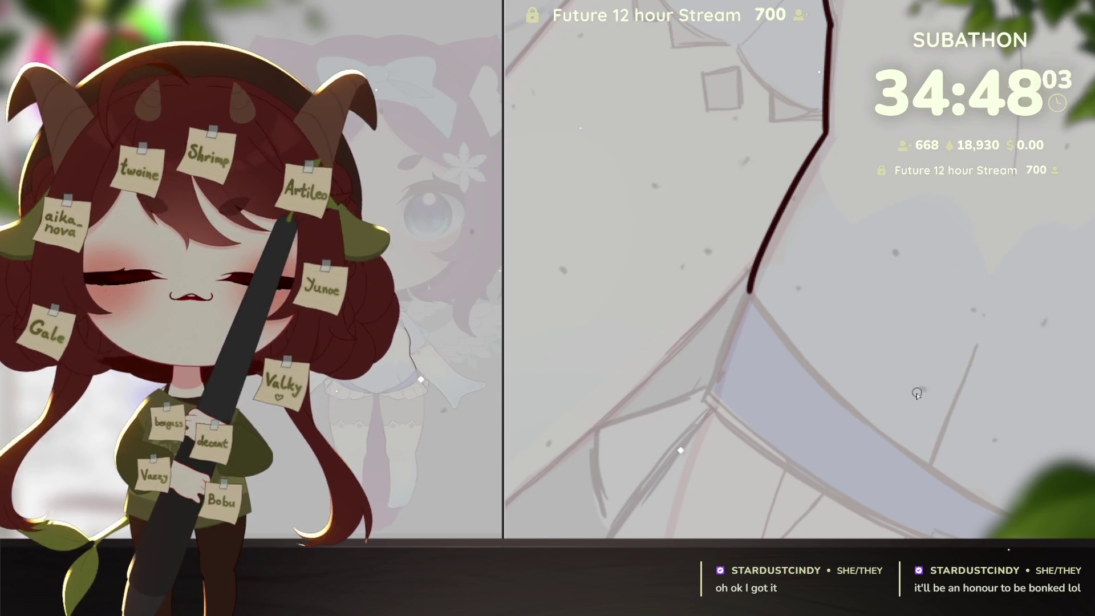
{"action": "left_click_drag", "start_coordinate": [926, 408], "coordinate": [829, 331]}
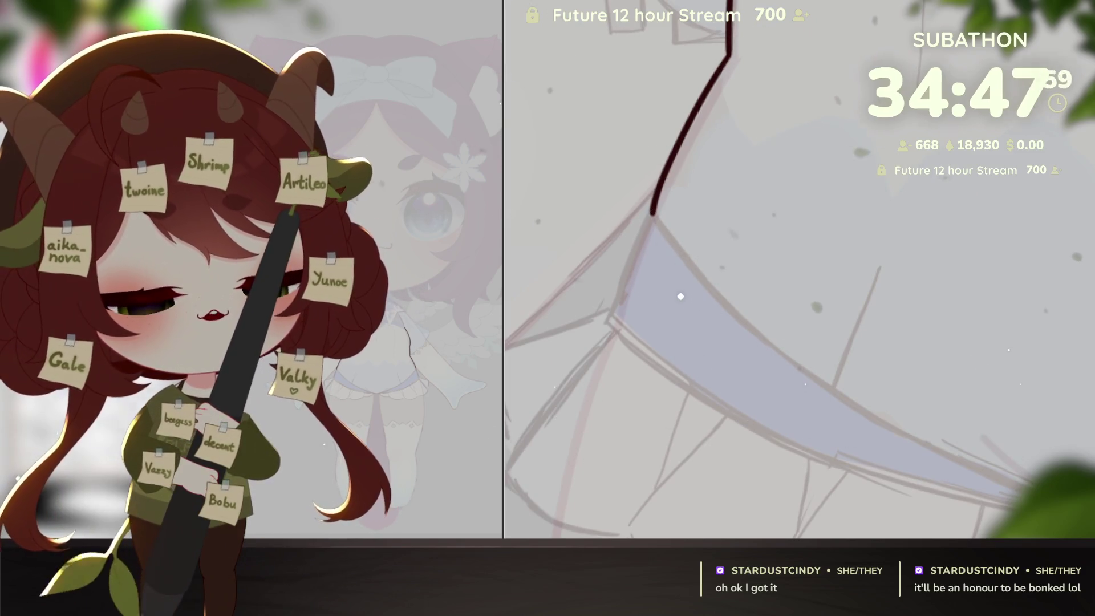
Step: Undo the long line along the blue band and ink the dress's left edge down to the hem
{"action": "left_click_drag", "start_coordinate": [965, 479], "coordinate": [858, 439]}
{"action": "scroll", "coordinate": [858, 439], "scroll_direction": "down", "scroll_amount": 1}
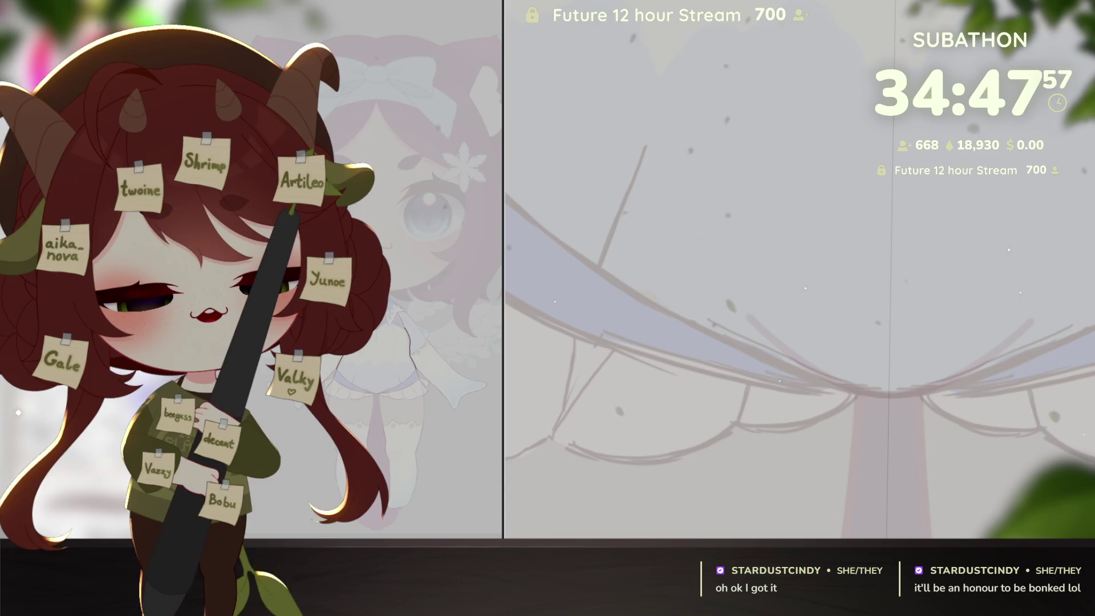
{"action": "scroll", "coordinate": [963, 451], "scroll_direction": "down", "scroll_amount": 1}
{"action": "mouse_move", "coordinate": [963, 451]}
{"action": "left_mouse_down"}
{"action": "mouse_move", "coordinate": [934, 460]}
{"action": "mouse_move", "coordinate": [869, 421]}
{"action": "mouse_move", "coordinate": [946, 378]}
{"action": "mouse_move", "coordinate": [947, 388]}
{"action": "mouse_move", "coordinate": [886, 410]}
{"action": "mouse_move", "coordinate": [1008, 343]}
{"action": "left_mouse_up"}
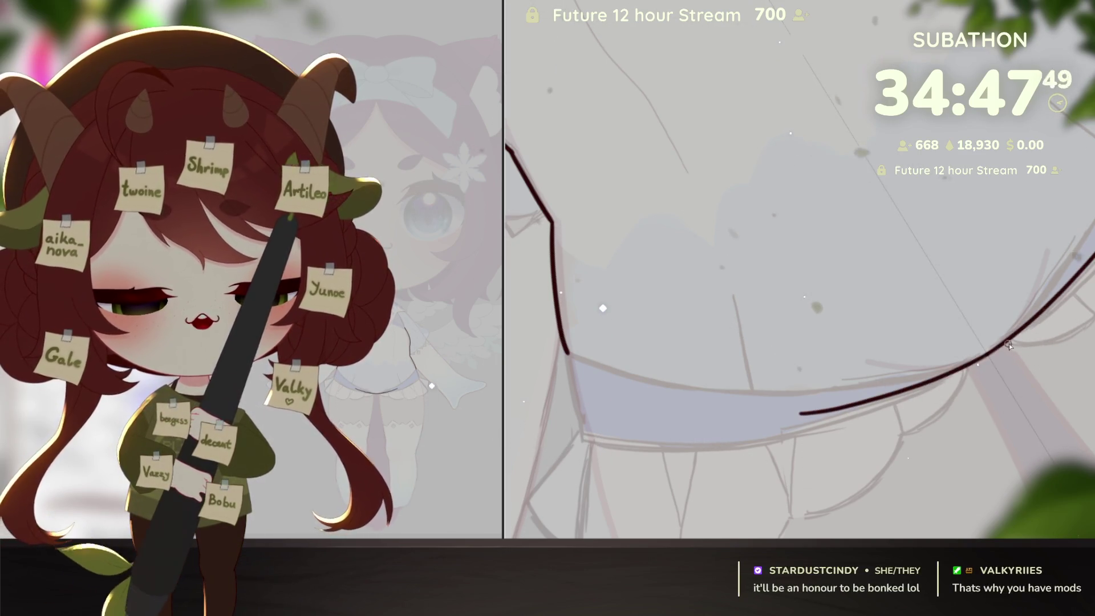
{"action": "key", "text": "ctrl+z"}
{"action": "key", "text": "ctrl+z"}
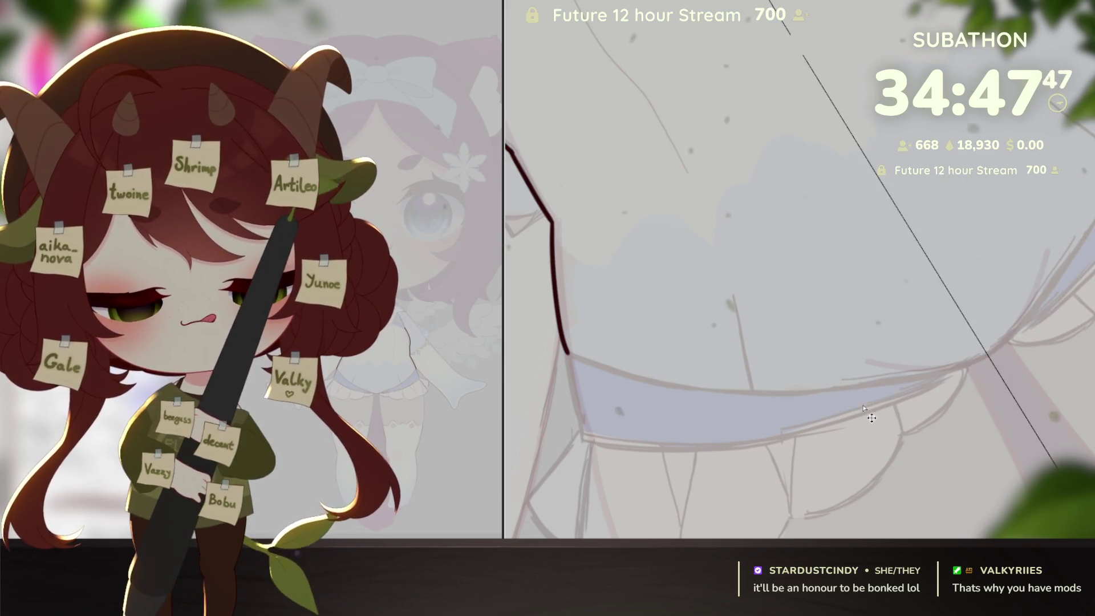
{"action": "left_click_drag", "start_coordinate": [972, 394], "coordinate": [980, 390]}
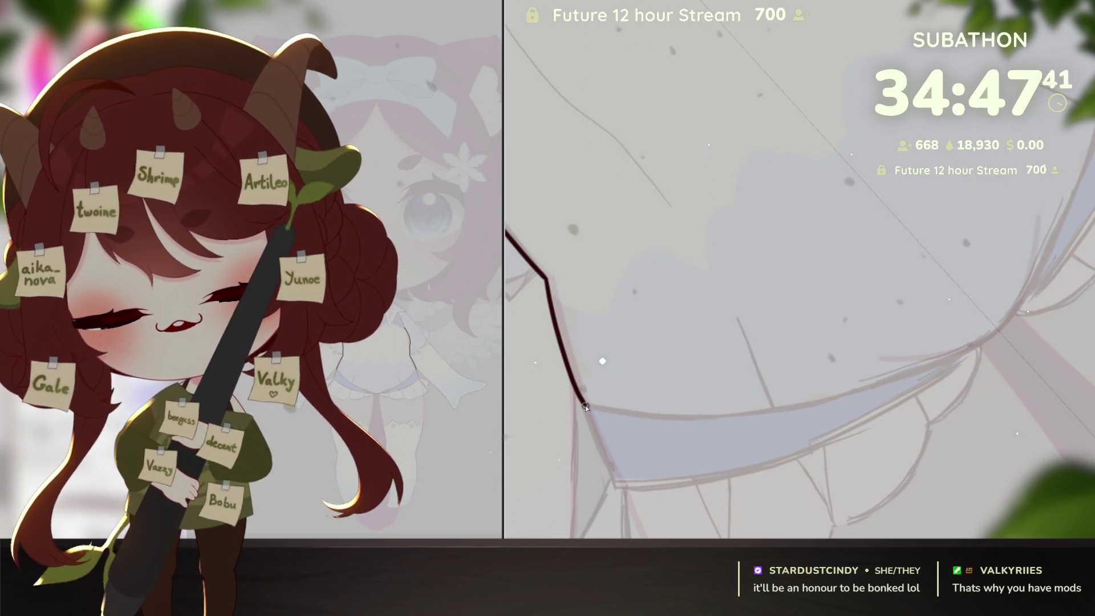
{"action": "left_click_drag", "start_coordinate": [600, 427], "coordinate": [585, 406]}
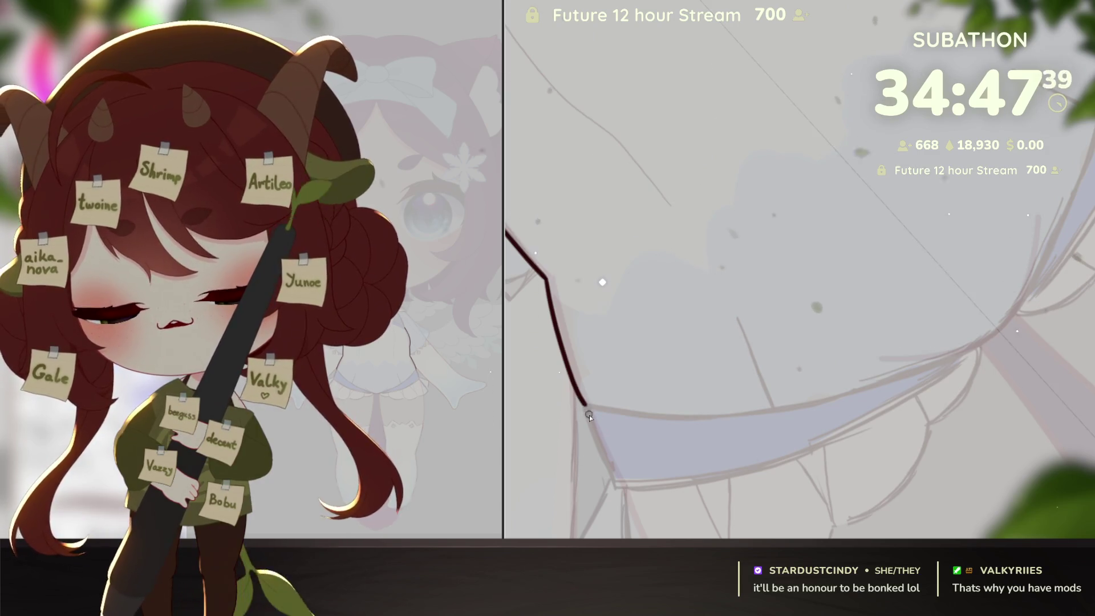
Step: Try an ink line along the hem's lower curve, then undo it
{"action": "left_click_drag", "start_coordinate": [960, 383], "coordinate": [1002, 419]}
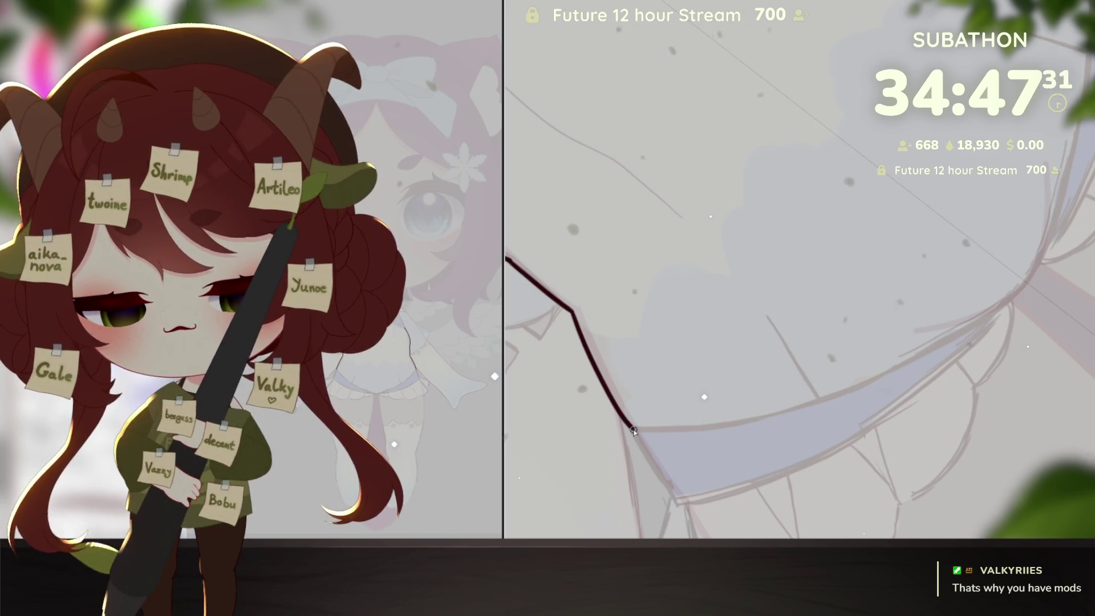
{"action": "left_click_drag", "start_coordinate": [634, 435], "coordinate": [721, 464]}
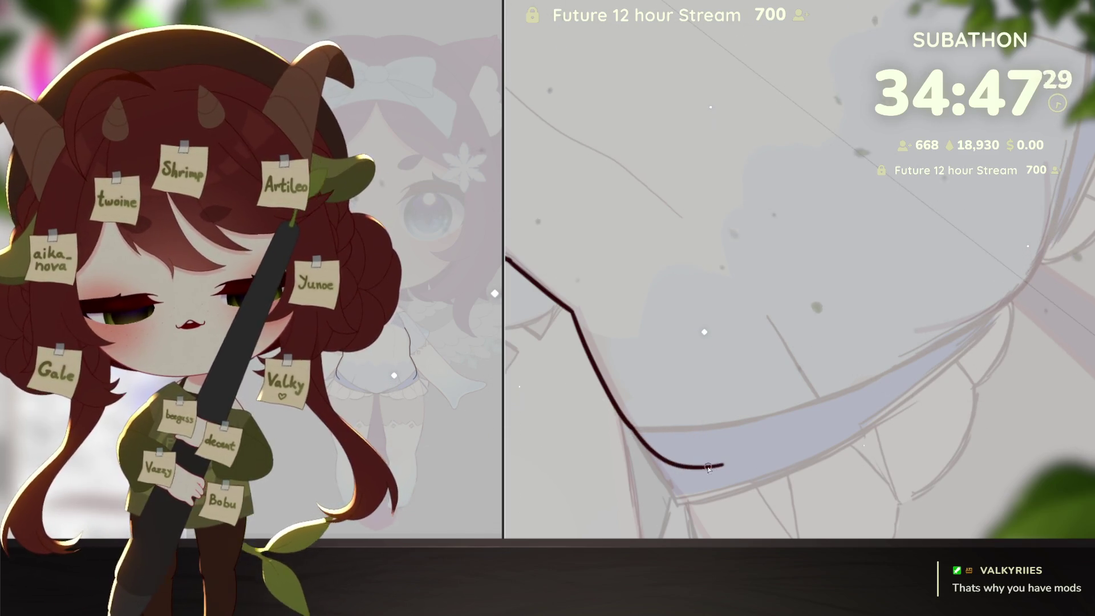
{"action": "key", "text": "ctrl+z"}
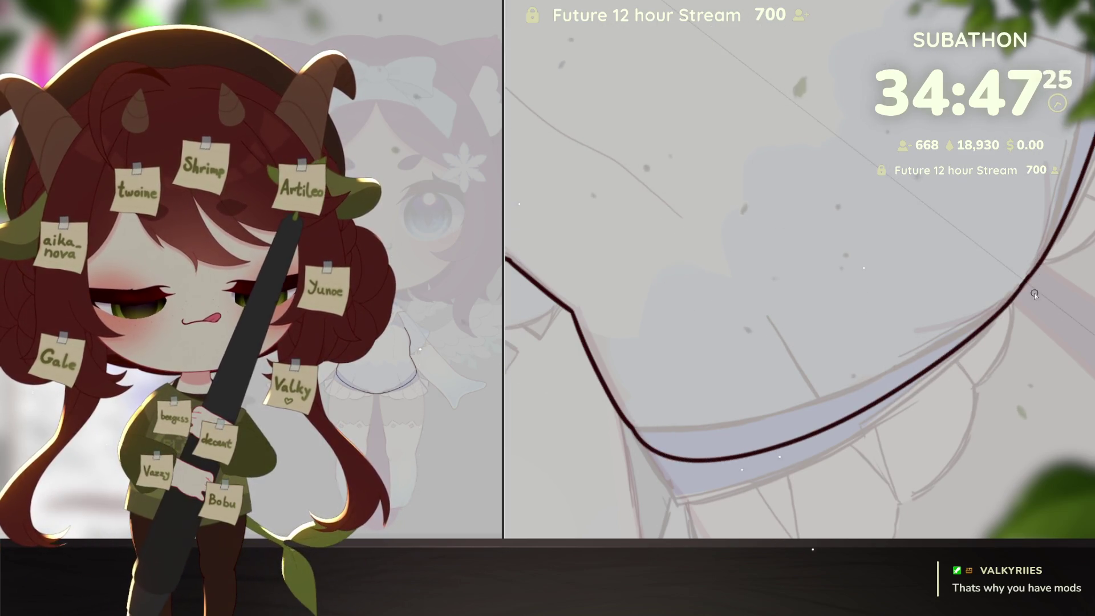
{"action": "key", "text": "ctrl+z"}
Step: Ink the right-hand curve cleanly and redraw the lower hem stroke to meet it
{"action": "mouse_move", "coordinate": [1064, 134]}
{"action": "left_mouse_down"}
{"action": "mouse_move", "coordinate": [1024, 284]}
{"action": "mouse_move", "coordinate": [892, 355]}
{"action": "left_mouse_up"}
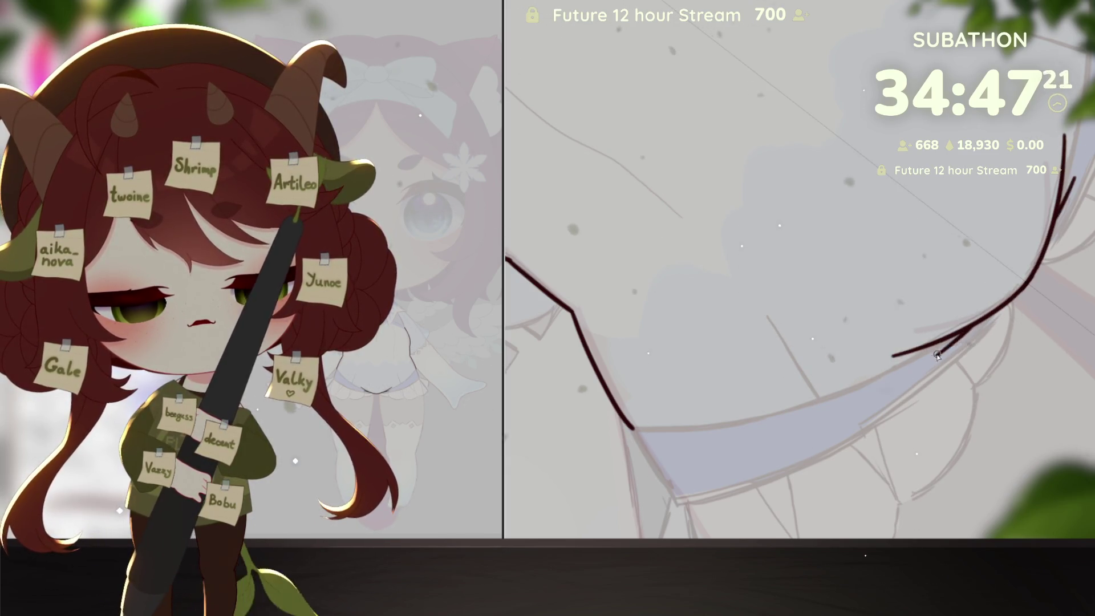
{"action": "left_click_drag", "start_coordinate": [1085, 143], "coordinate": [905, 374]}
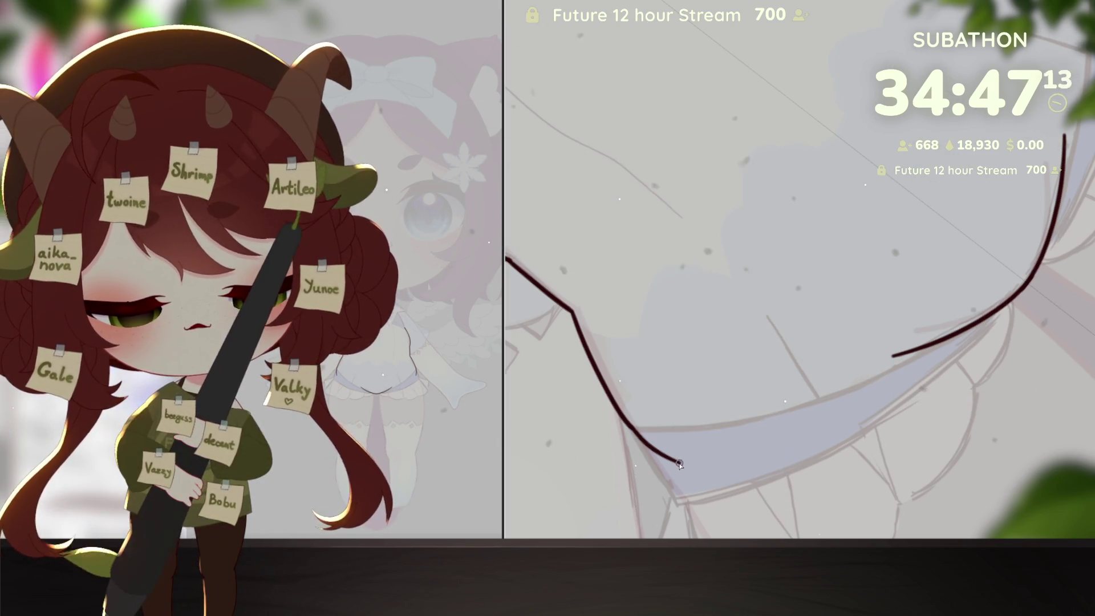
{"action": "mouse_move", "coordinate": [676, 460]}
{"action": "left_mouse_down"}
{"action": "mouse_move", "coordinate": [864, 402]}
{"action": "mouse_move", "coordinate": [970, 332]}
{"action": "left_mouse_up"}
{"action": "key", "text": "ctrl+z"}
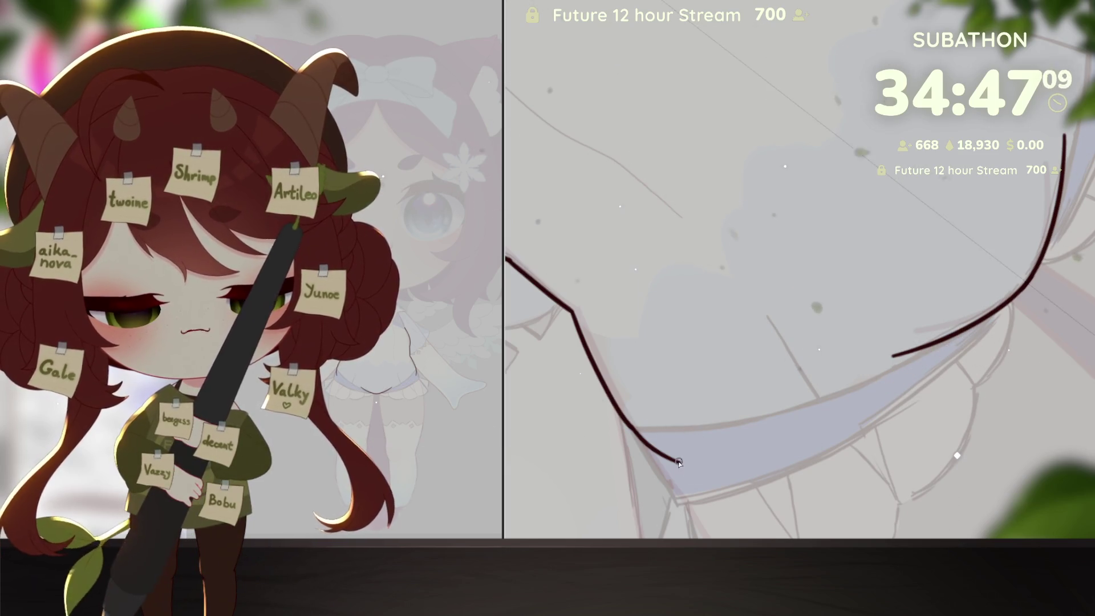
{"action": "left_click_drag", "start_coordinate": [766, 455], "coordinate": [967, 332]}
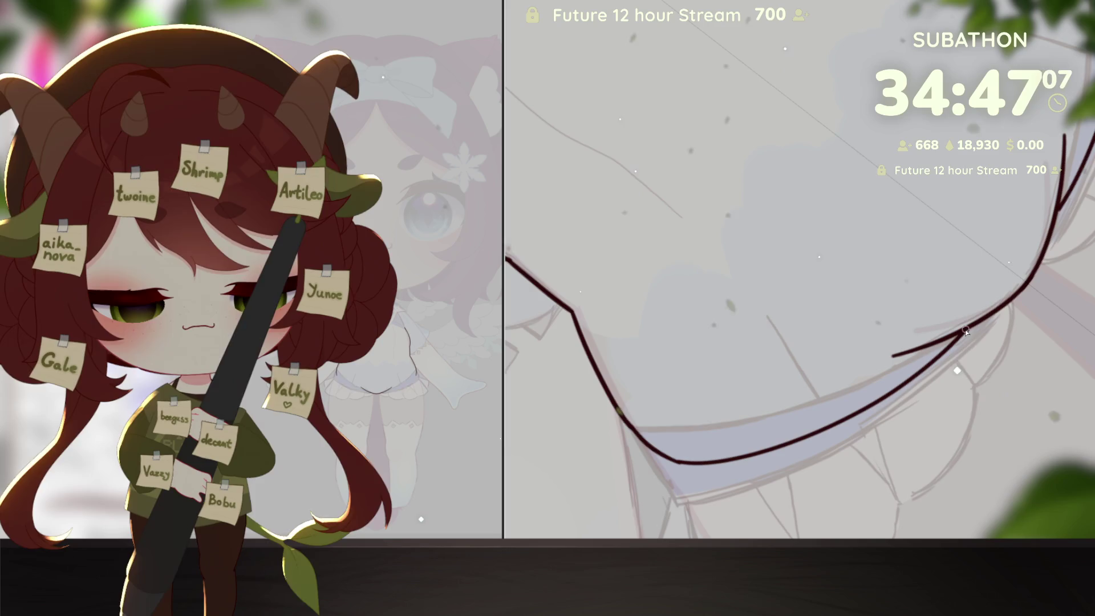
Step: Zoom out, straighten the rotated view, and undo the long lower ink curve
{"action": "left_click", "coordinate": [977, 395], "text": "alt"}
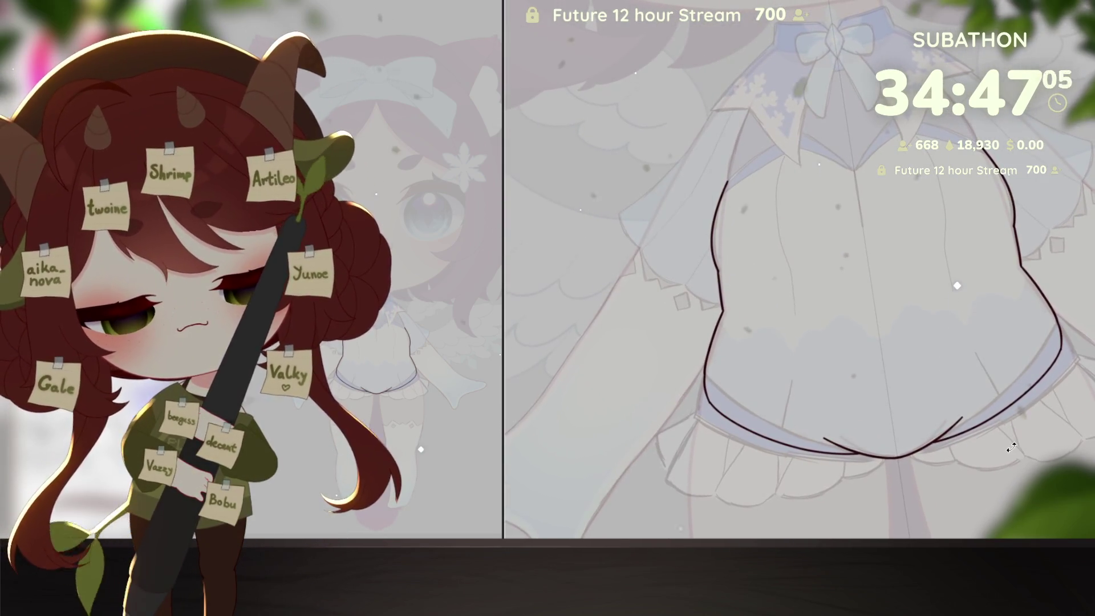
{"action": "left_click_drag", "start_coordinate": [1011, 449], "coordinate": [1019, 439]}
{"action": "key", "text": "ctrl+z"}
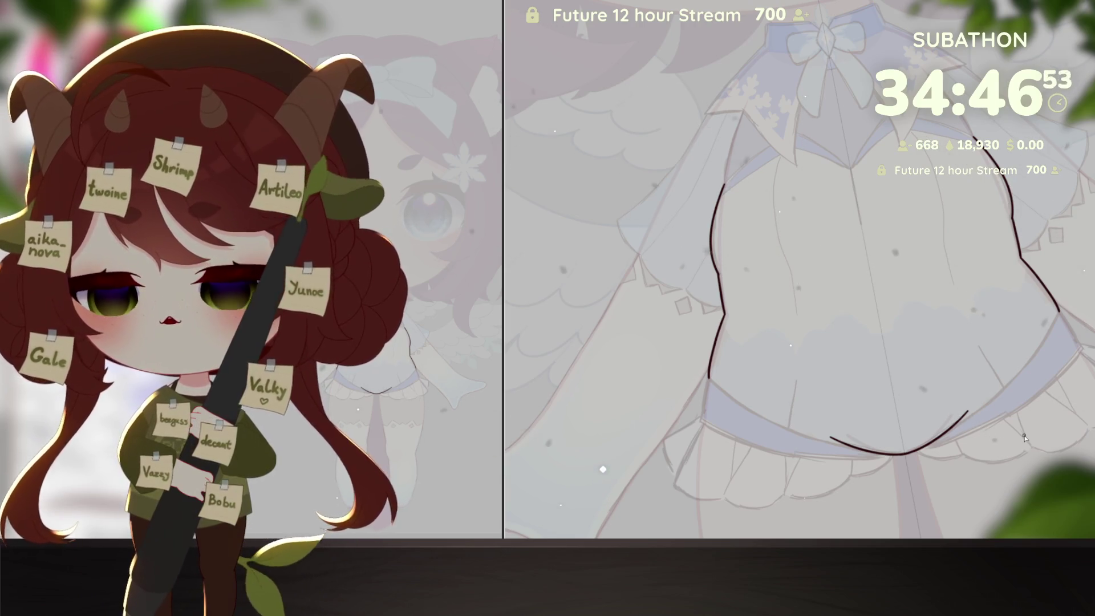
{"action": "left_click_drag", "start_coordinate": [1040, 387], "coordinate": [1035, 446]}
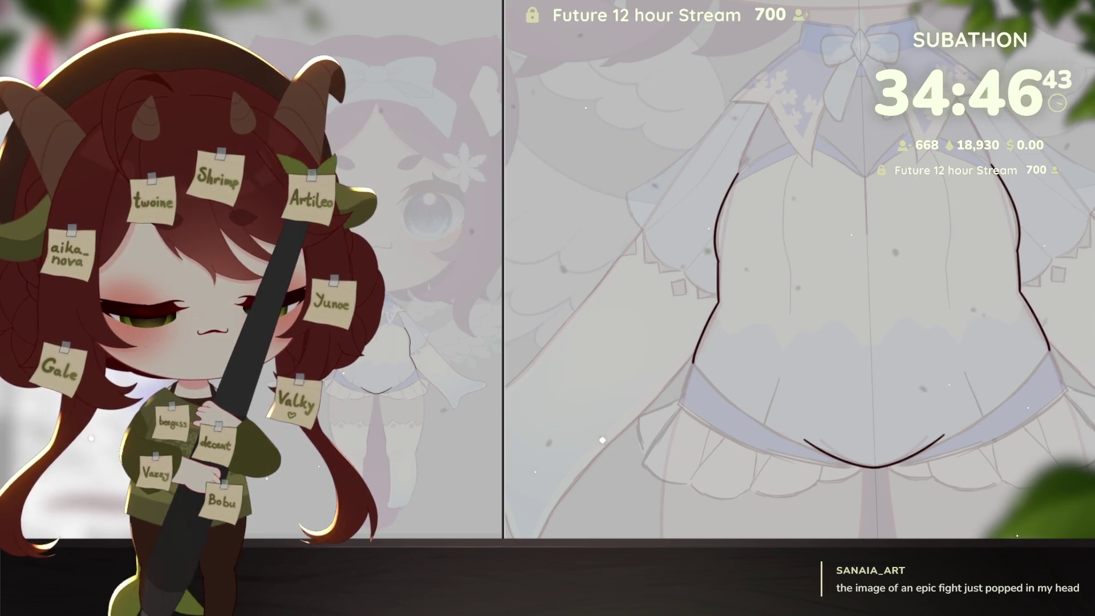
Step: Show the diamond line pattern on the bodice and undo the curved stroke along the skirt hem
{"action": "key", "text": "ctrl+y"}
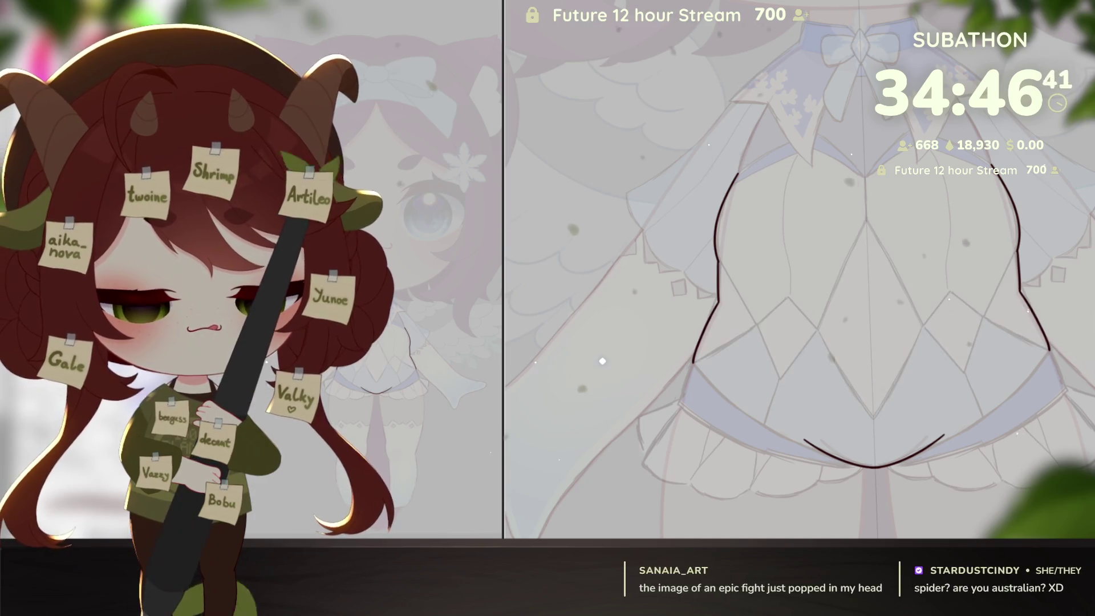
{"action": "key", "text": "ctrl+z"}
{"action": "key", "text": "ctrl+y"}
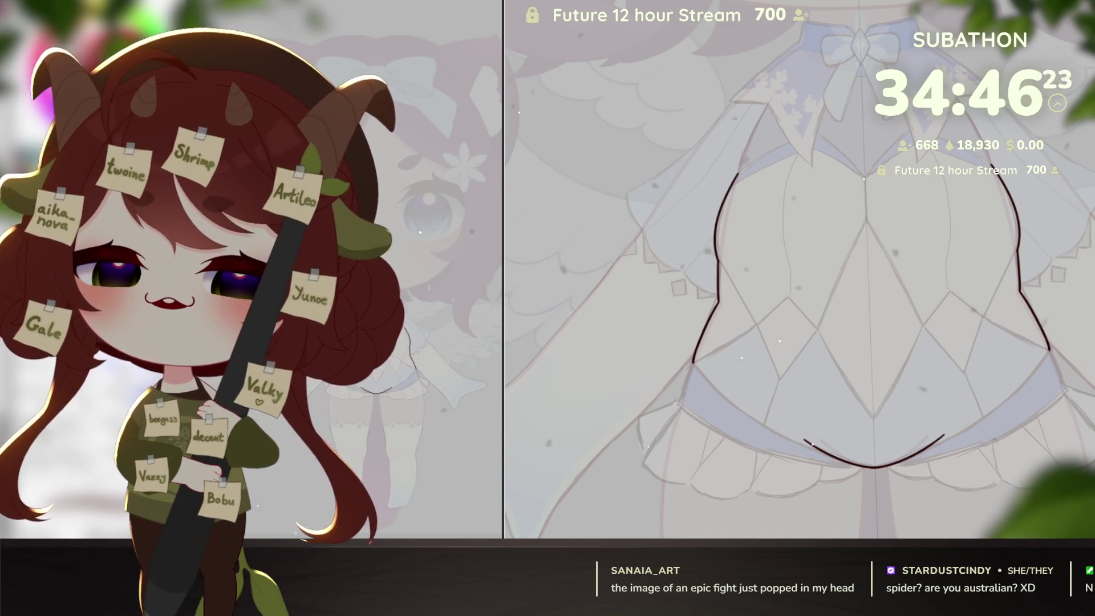
{"action": "scroll", "coordinate": [798, 365], "scroll_direction": "down", "scroll_amount": 1}
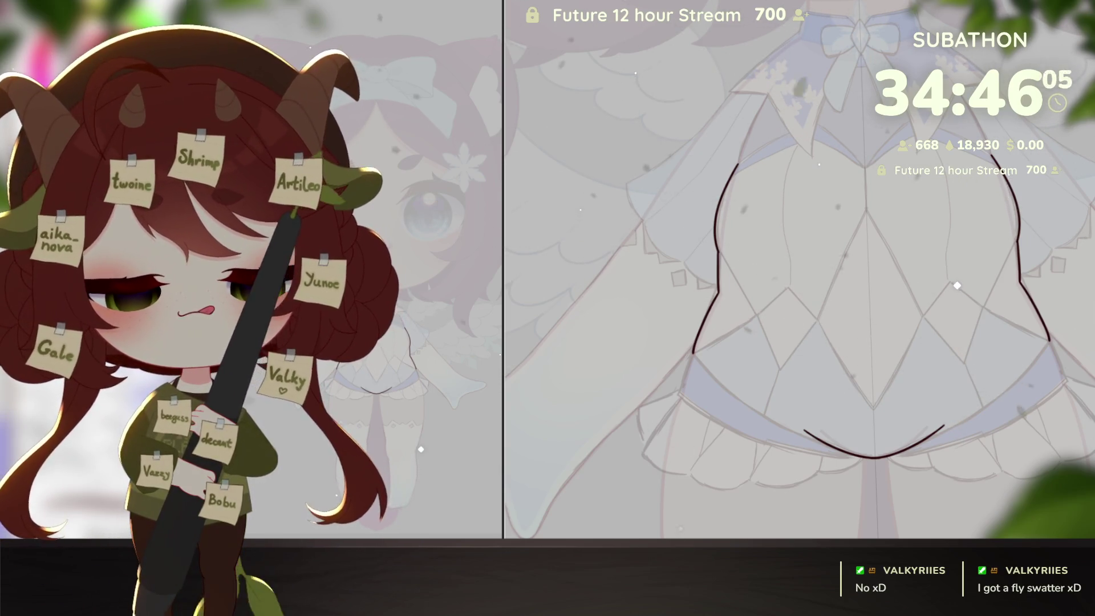
{"action": "scroll", "coordinate": [963, 425], "scroll_direction": "down", "scroll_amount": 1}
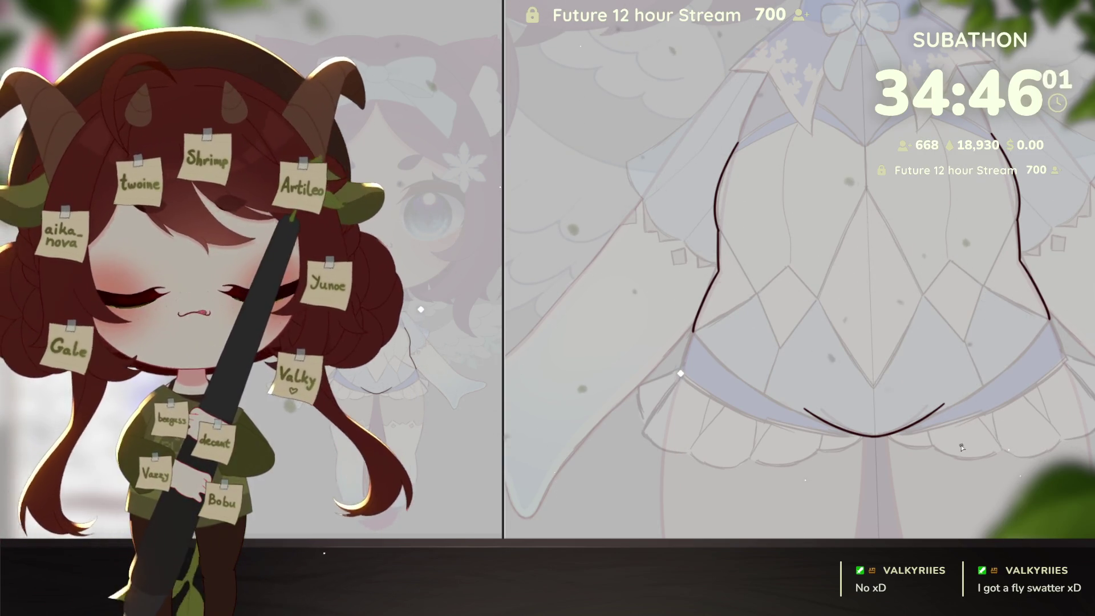
{"action": "scroll", "coordinate": [962, 448], "scroll_direction": "up", "scroll_amount": 3}
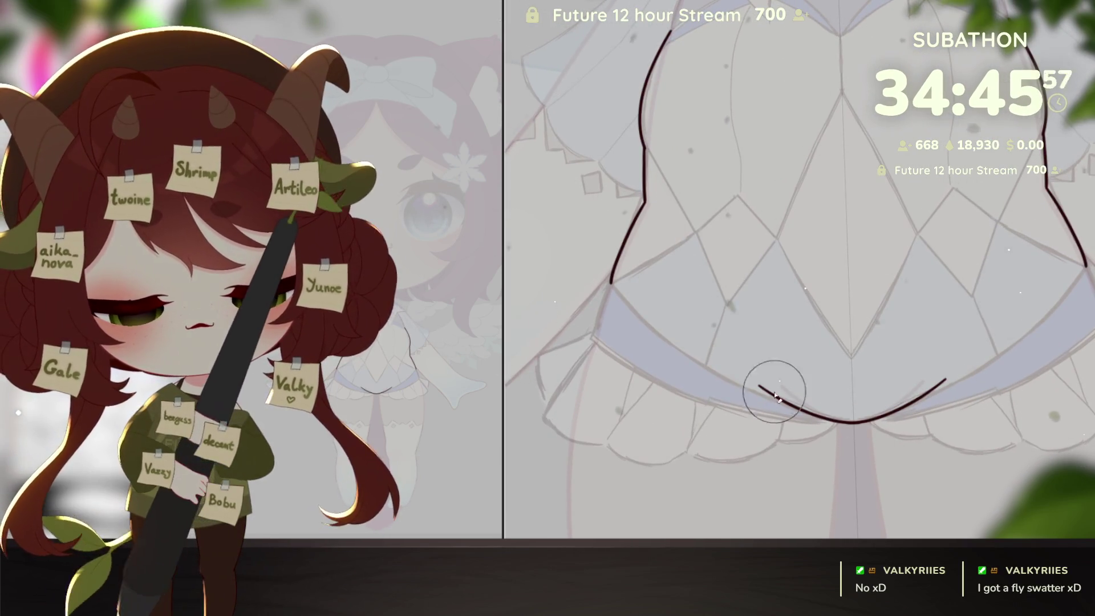
{"action": "key", "text": "ctrl+z"}
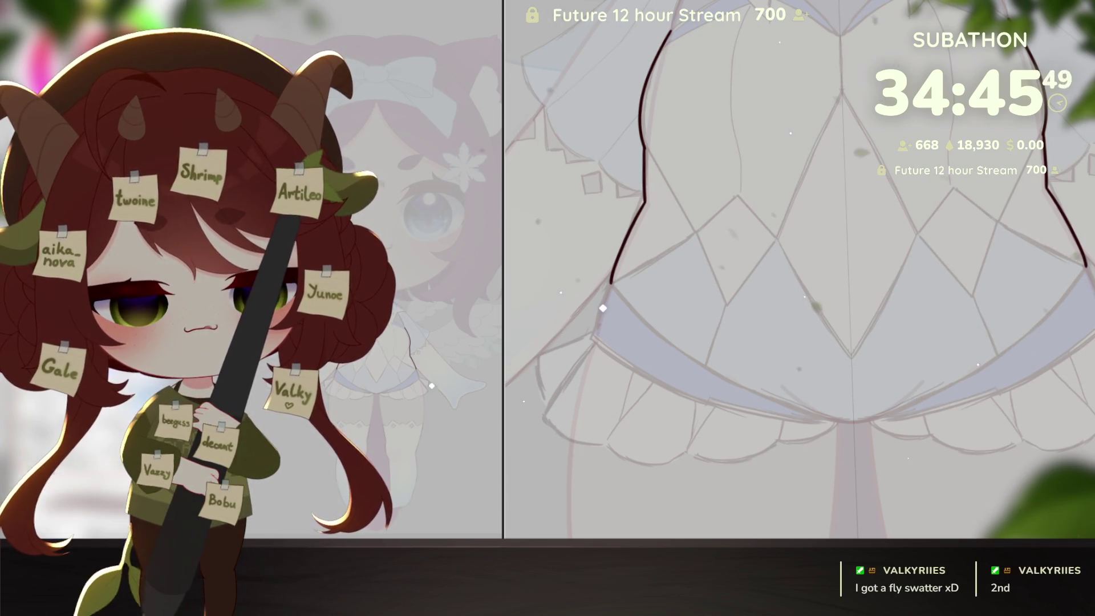
Step: Ink the curved lower rim of the bodice outline
{"action": "mouse_move", "coordinate": [1037, 371]}
{"action": "left_mouse_down"}
{"action": "mouse_move", "coordinate": [900, 421]}
{"action": "mouse_move", "coordinate": [958, 427]}
{"action": "mouse_move", "coordinate": [970, 325]}
{"action": "mouse_move", "coordinate": [980, 325]}
{"action": "mouse_move", "coordinate": [913, 392]}
{"action": "left_mouse_up"}
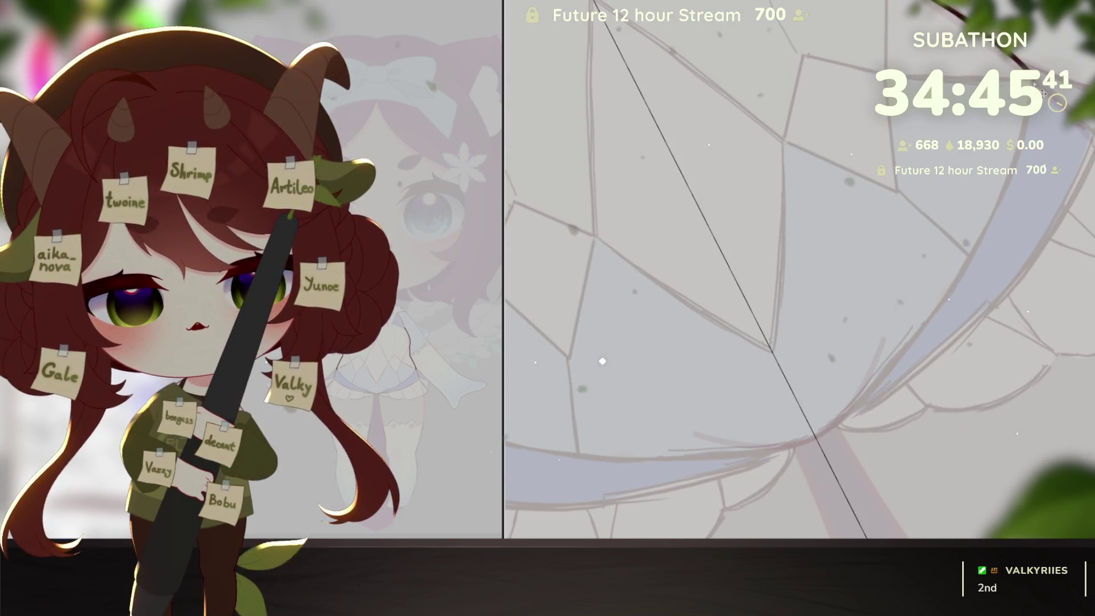
{"action": "mouse_move", "coordinate": [1026, 51]}
{"action": "left_mouse_down"}
{"action": "mouse_move", "coordinate": [1013, 154]}
{"action": "mouse_move", "coordinate": [950, 285]}
{"action": "mouse_move", "coordinate": [840, 419]}
{"action": "mouse_move", "coordinate": [1004, 400]}
{"action": "left_mouse_up"}
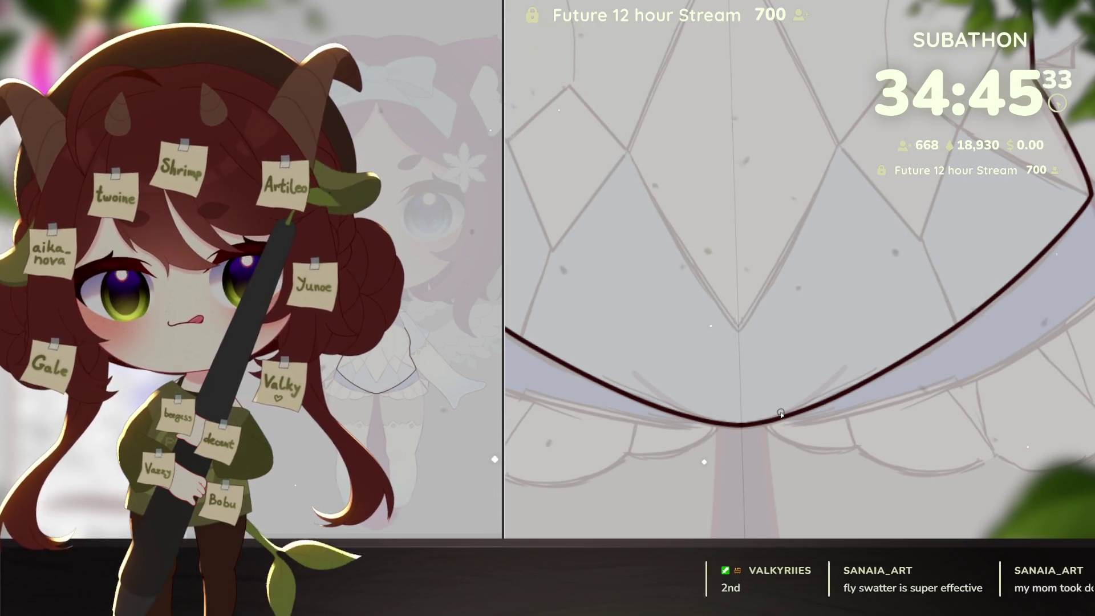
{"action": "left_click_drag", "start_coordinate": [781, 413], "coordinate": [998, 433]}
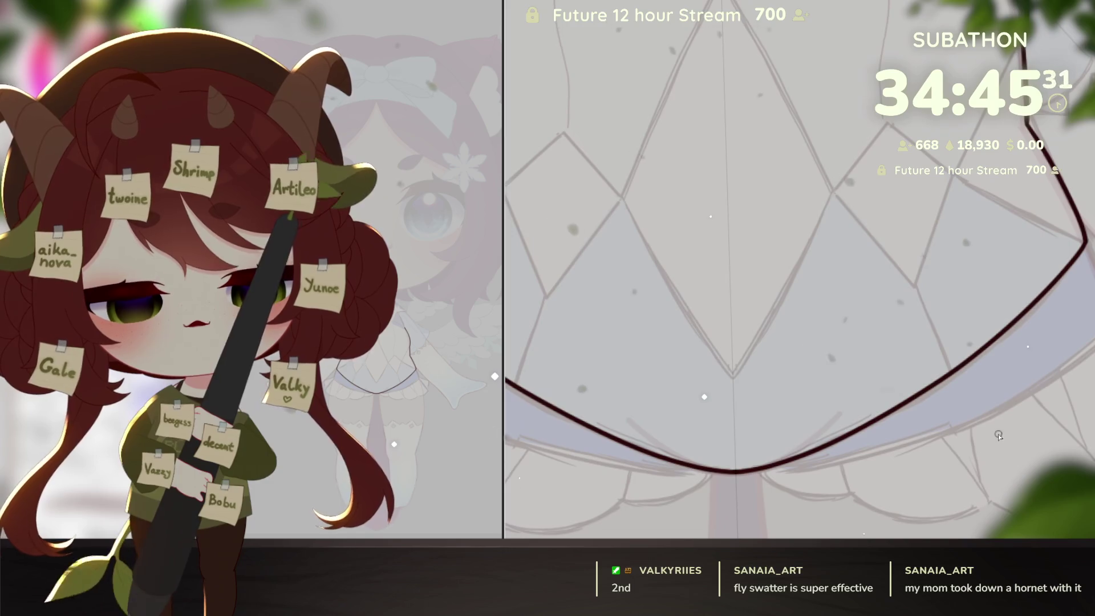
{"action": "scroll", "coordinate": [998, 433], "scroll_direction": "down", "scroll_amount": 3}
{"action": "scroll", "coordinate": [908, 161], "scroll_direction": "up", "scroll_amount": 6}
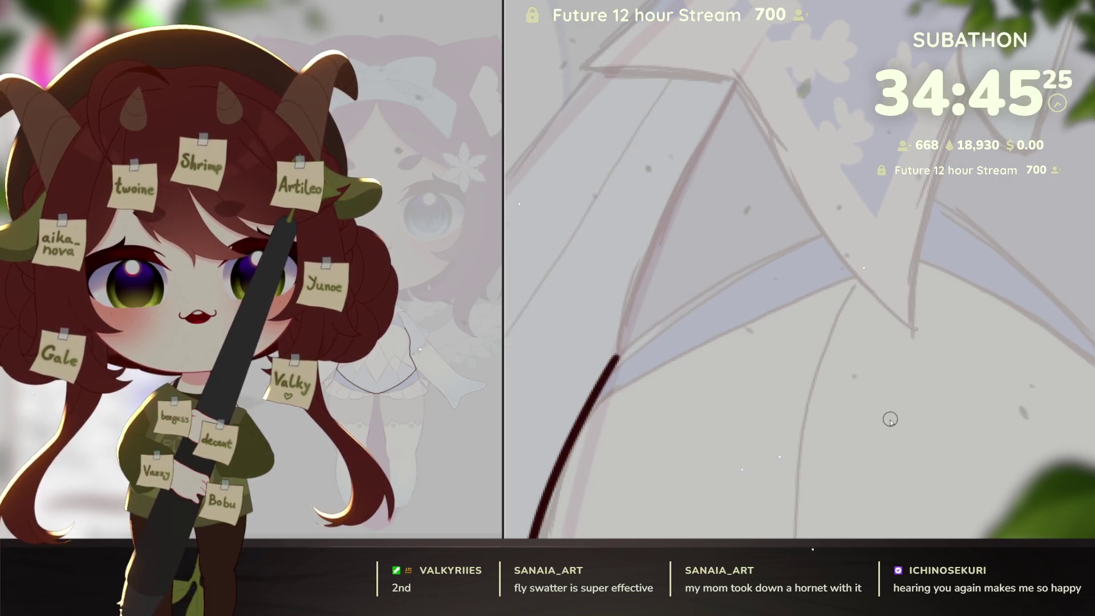
Step: Ink the bodice's notched top edge down toward the side, then zoom out to check
{"action": "mouse_move", "coordinate": [890, 419]}
{"action": "left_mouse_down"}
{"action": "mouse_move", "coordinate": [905, 454]}
{"action": "mouse_move", "coordinate": [713, 388]}
{"action": "left_mouse_up"}
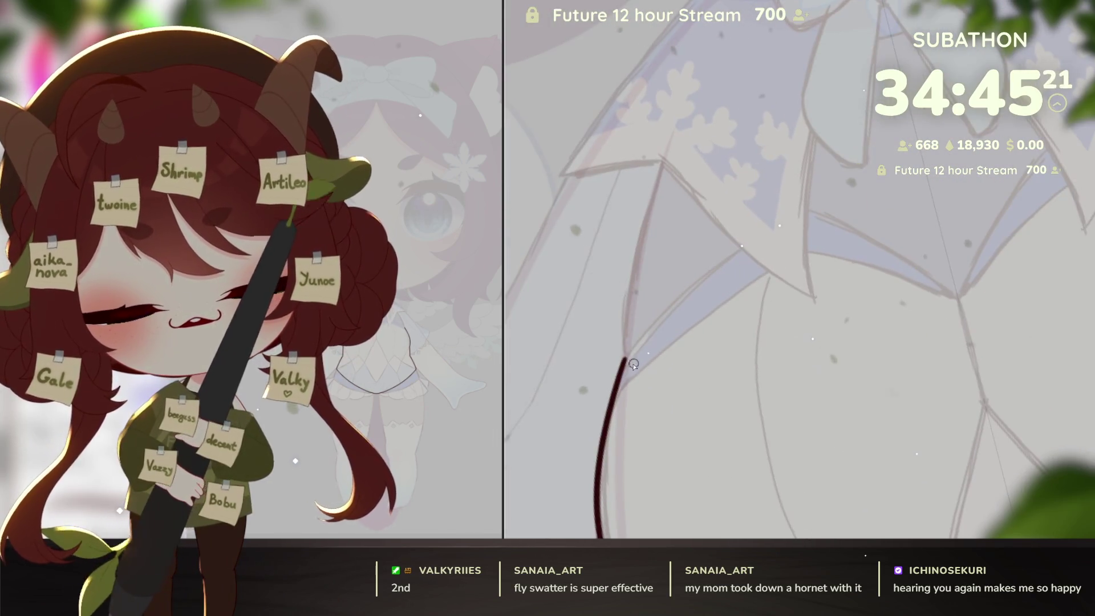
{"action": "left_click_drag", "start_coordinate": [626, 358], "coordinate": [648, 333]}
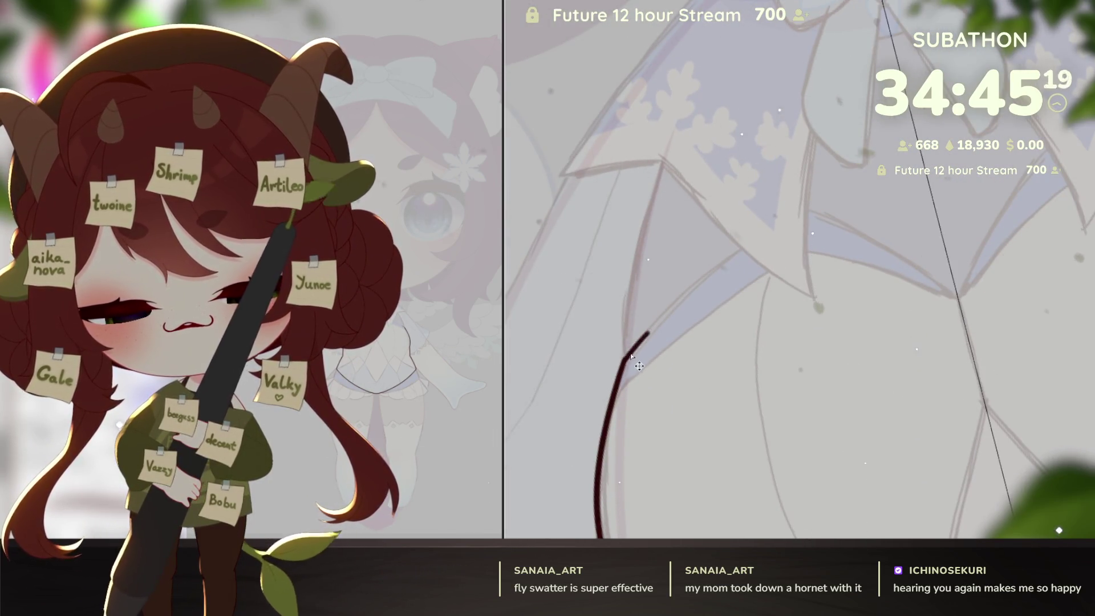
{"action": "key", "text": "ctrl+z"}
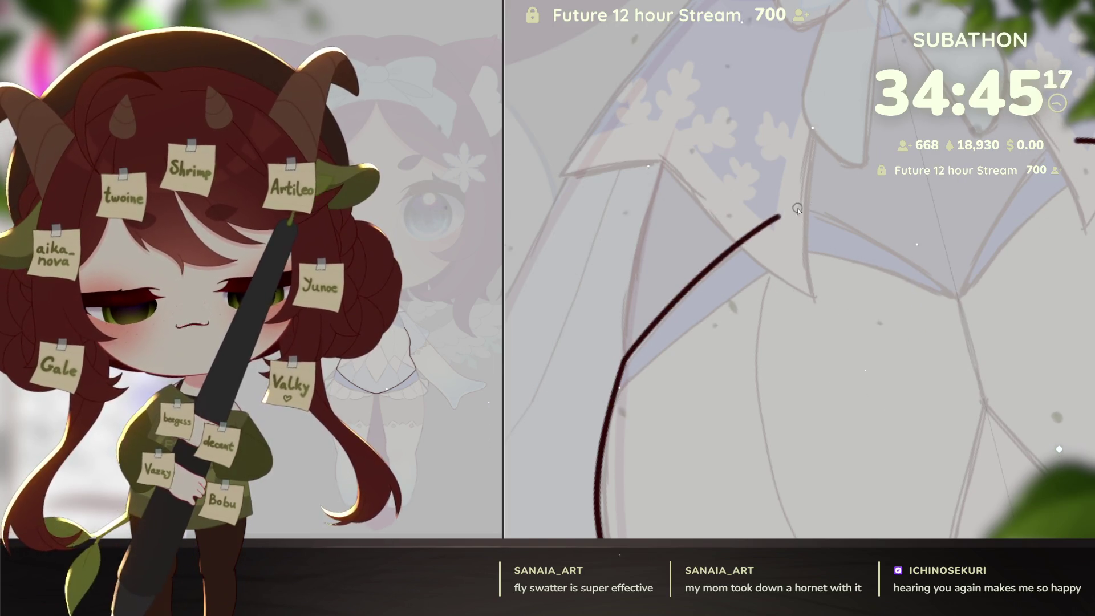
{"action": "left_click_drag", "start_coordinate": [910, 382], "coordinate": [866, 119]}
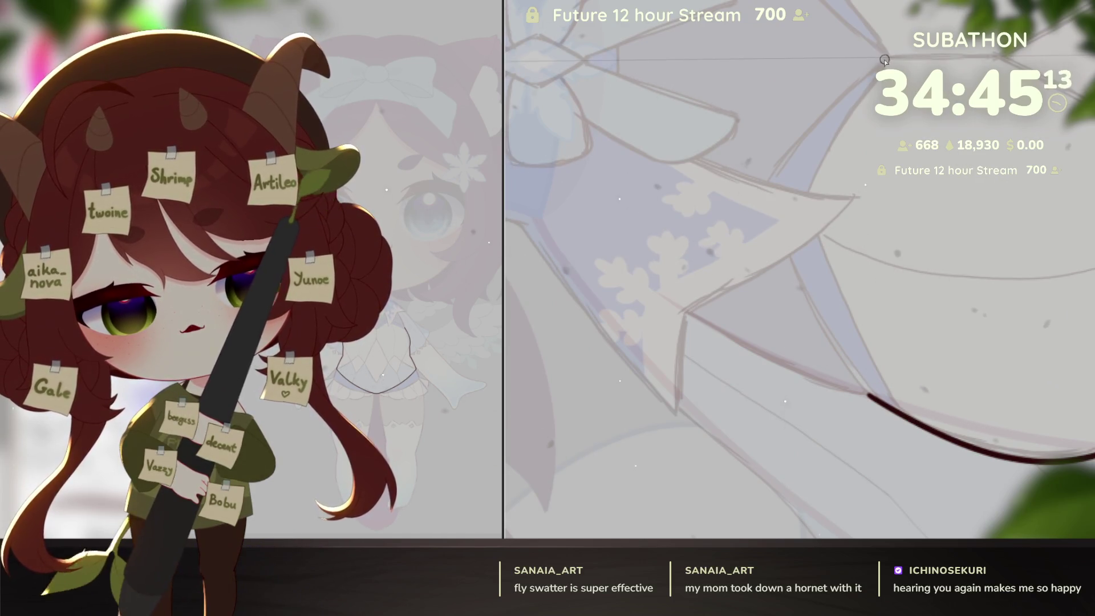
{"action": "mouse_move", "coordinate": [995, 185]}
{"action": "left_mouse_down"}
{"action": "mouse_move", "coordinate": [858, 439]}
{"action": "mouse_move", "coordinate": [1024, 262]}
{"action": "left_mouse_up"}
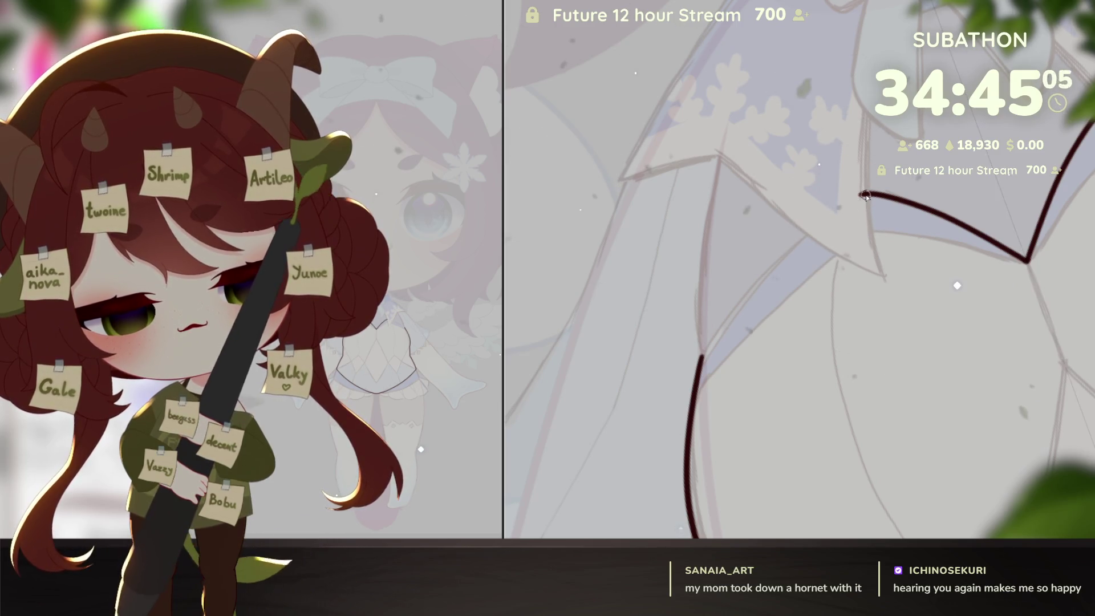
{"action": "left_click_drag", "start_coordinate": [860, 196], "coordinate": [777, 261]}
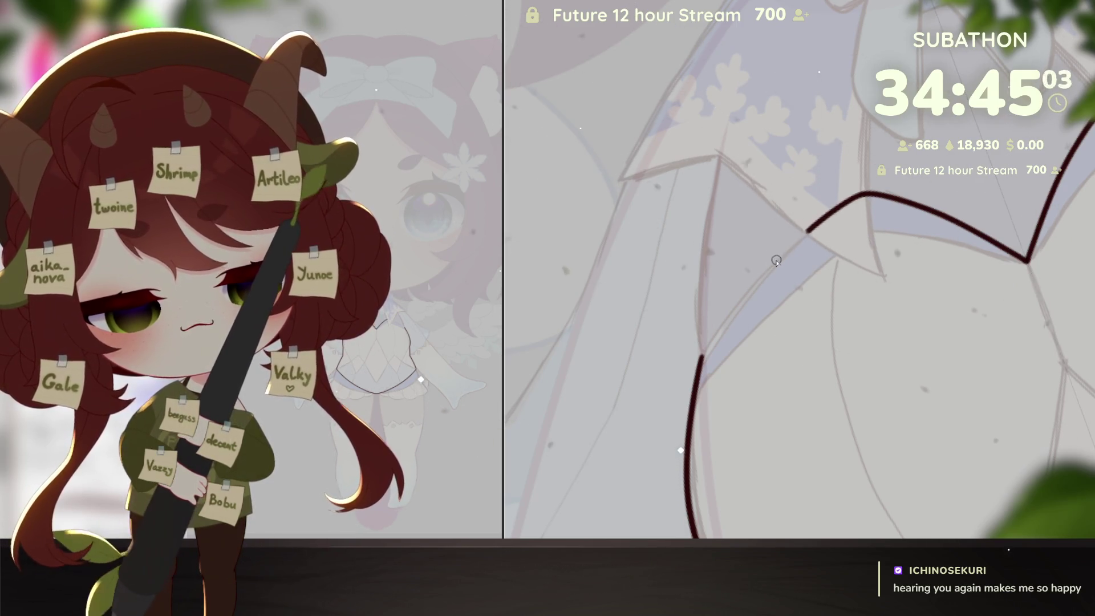
{"action": "left_click", "coordinate": [898, 427], "text": "ctrl+alt"}
{"action": "left_click", "coordinate": [899, 427], "text": "ctrl+alt"}
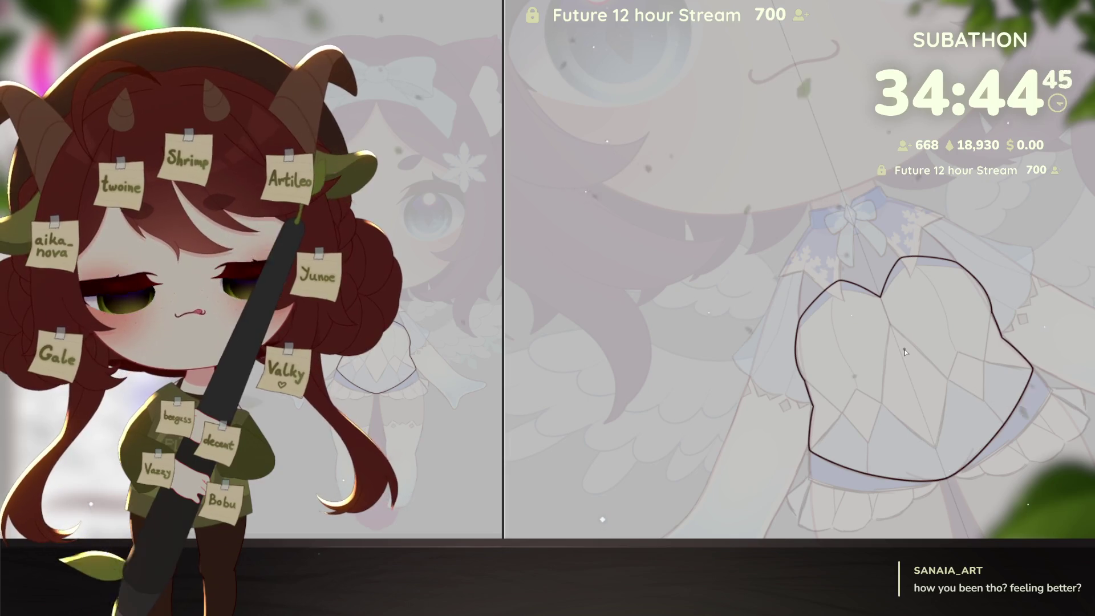
Step: Draw the first inner seam line running parallel to the bodice outline
{"action": "scroll", "coordinate": [904, 352], "scroll_direction": "down", "scroll_amount": 2}
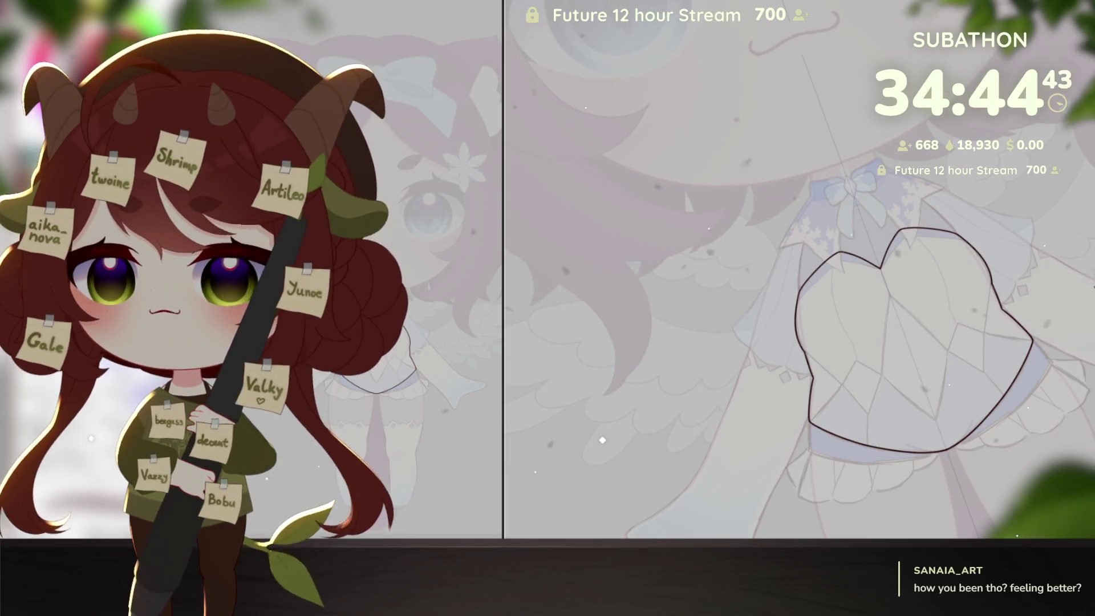
{"action": "scroll", "coordinate": [599, 398], "scroll_direction": "up", "scroll_amount": 5}
{"action": "scroll", "coordinate": [763, 436], "scroll_direction": "up", "scroll_amount": 2}
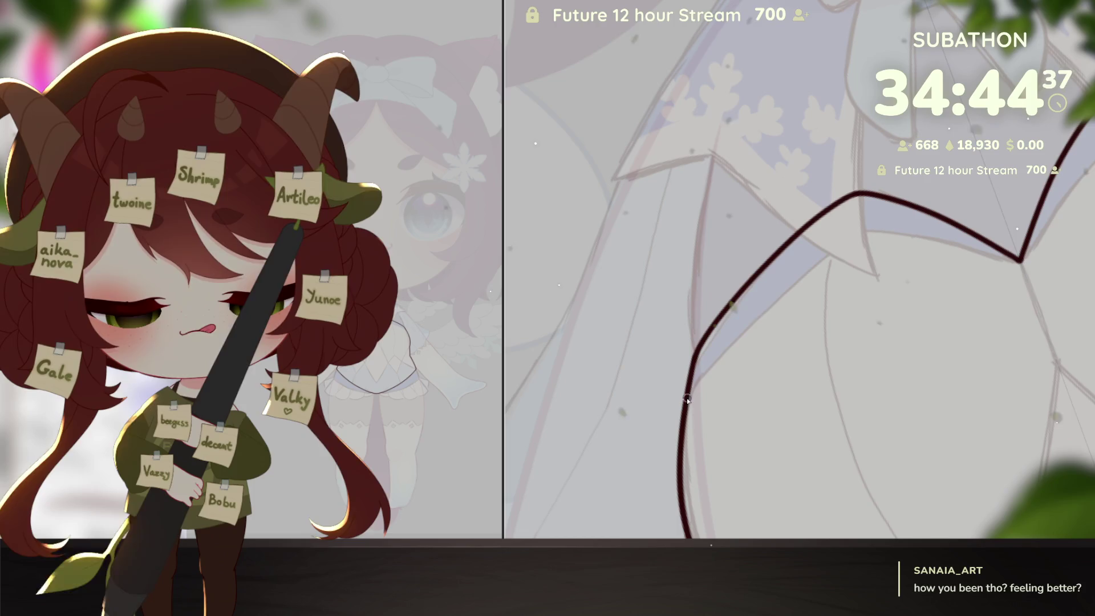
{"action": "mouse_move", "coordinate": [688, 394]}
{"action": "left_mouse_down"}
{"action": "mouse_move", "coordinate": [717, 360]}
{"action": "mouse_move", "coordinate": [963, 243]}
{"action": "left_mouse_up"}
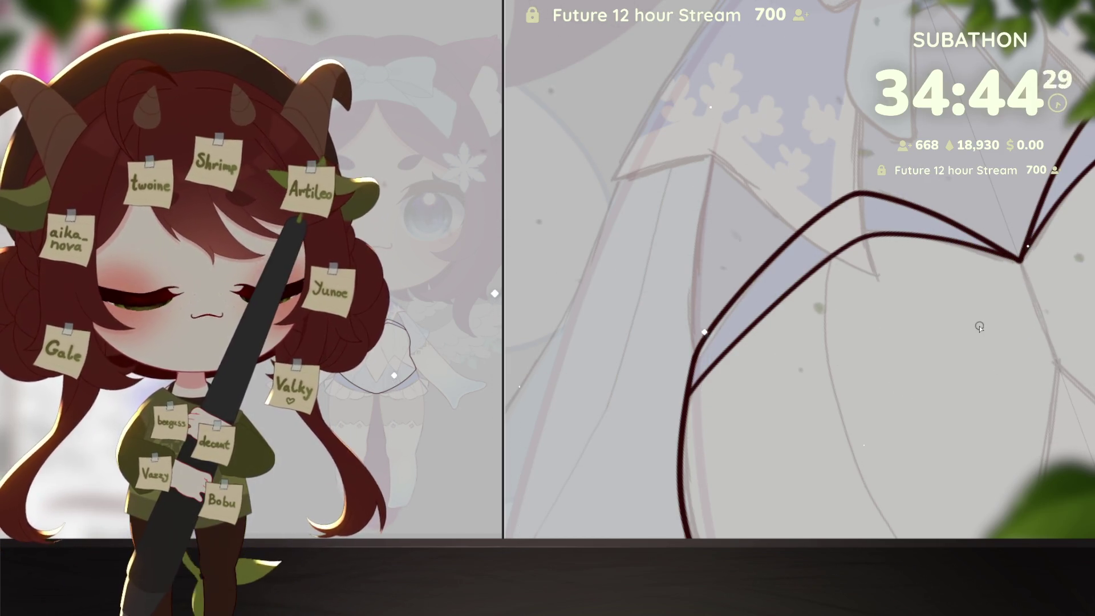
{"action": "key", "text": "ctrl+z"}
{"action": "left_click_drag", "start_coordinate": [972, 406], "coordinate": [977, 227]}
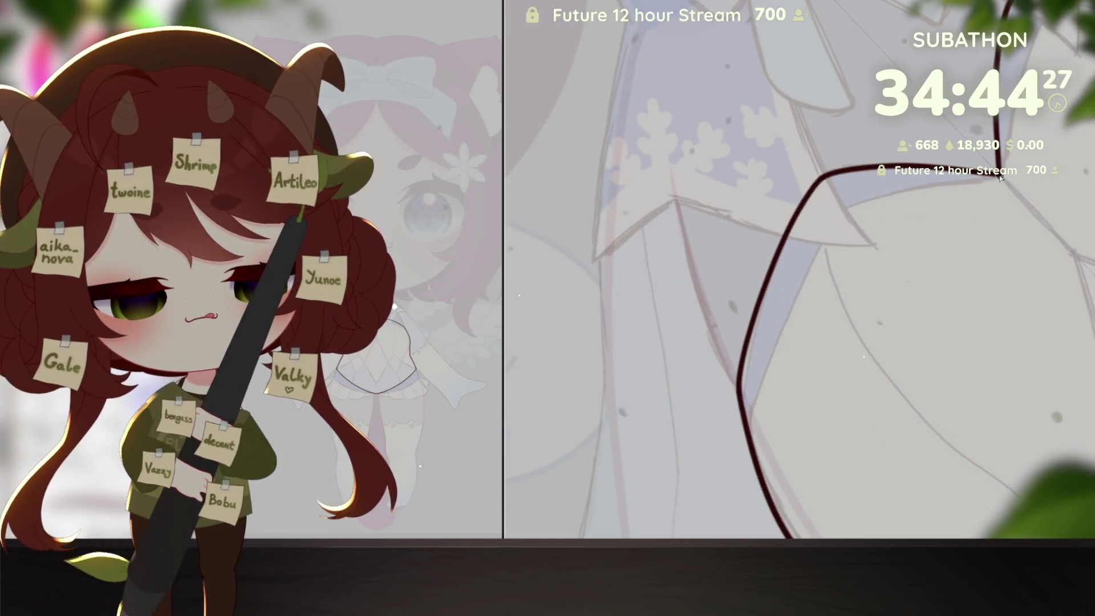
{"action": "mouse_move", "coordinate": [998, 175]}
{"action": "left_mouse_down"}
{"action": "mouse_move", "coordinate": [895, 191]}
{"action": "mouse_move", "coordinate": [826, 234]}
{"action": "left_mouse_up"}
{"action": "key", "text": "ctrl+z"}
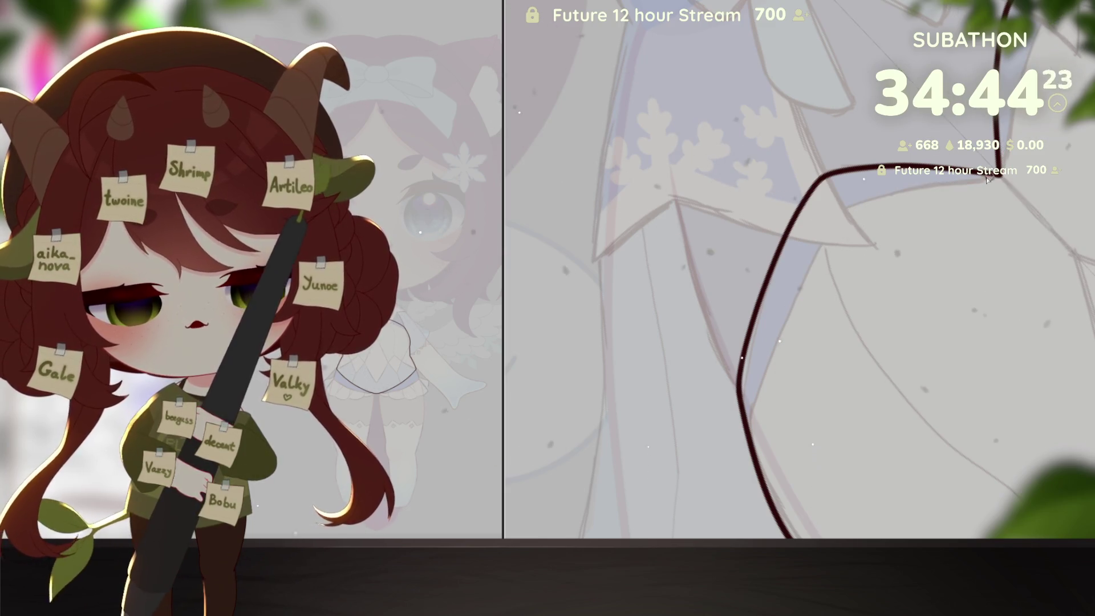
{"action": "mouse_move", "coordinate": [833, 220]}
{"action": "left_mouse_down"}
{"action": "mouse_move", "coordinate": [770, 342]}
{"action": "mouse_move", "coordinate": [752, 450]}
{"action": "mouse_move", "coordinate": [775, 530]}
{"action": "left_mouse_up"}
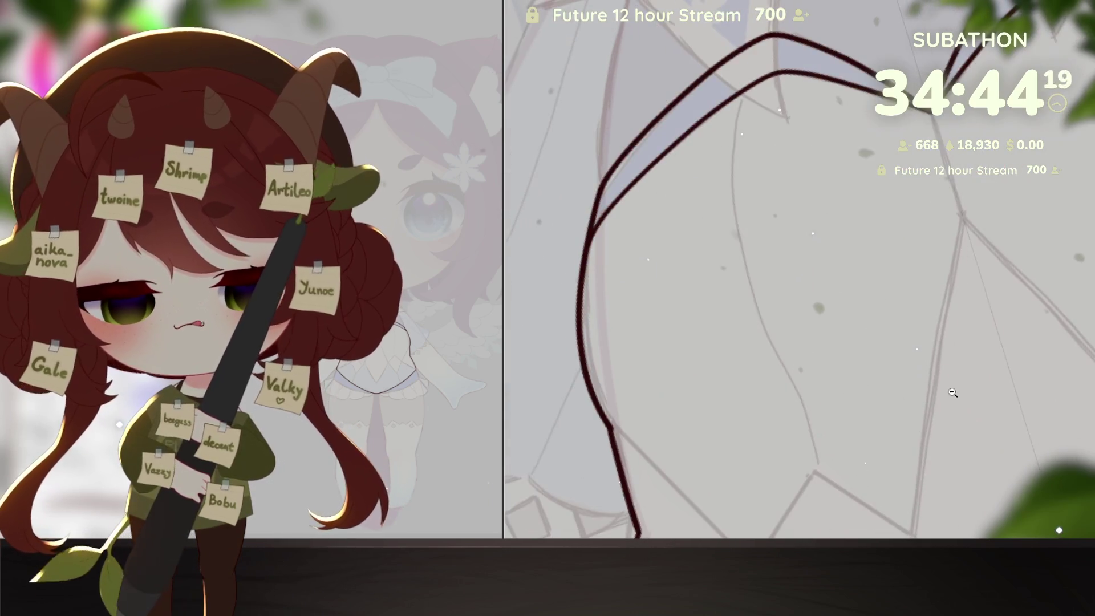
Step: Draw a second seam line from near the bodice top down toward the hem
{"action": "left_click_drag", "start_coordinate": [991, 336], "coordinate": [994, 384]}
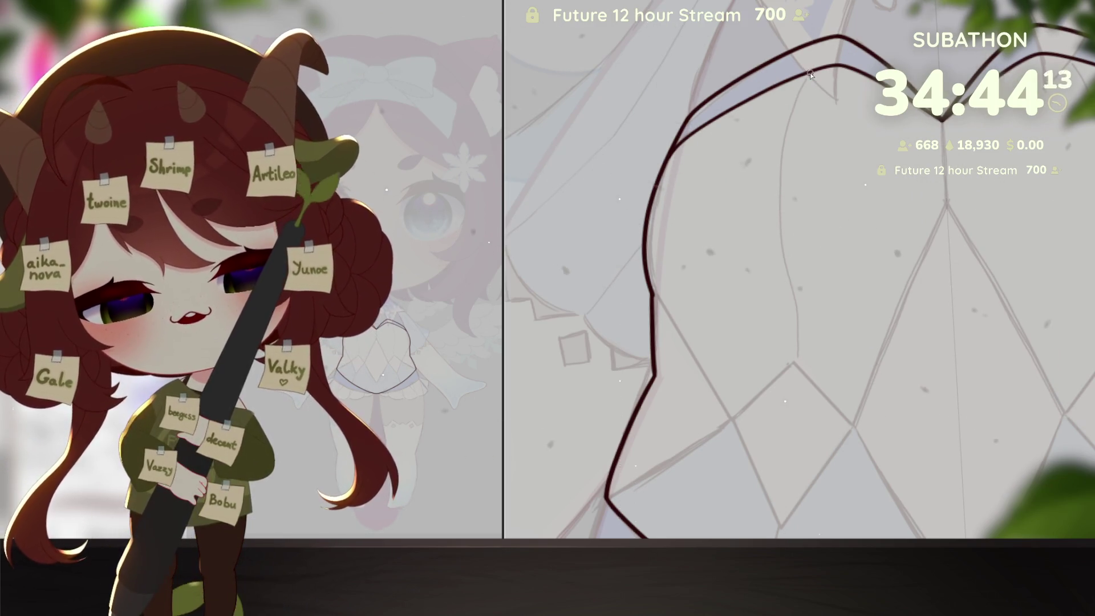
{"action": "left_click_drag", "start_coordinate": [811, 73], "coordinate": [799, 92]}
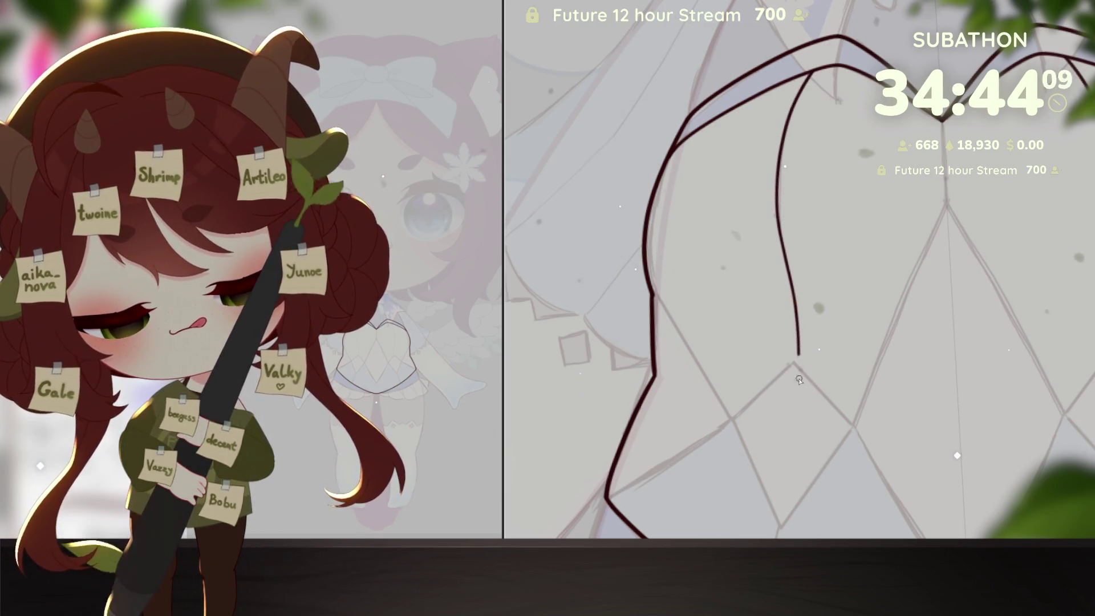
{"action": "left_click_drag", "start_coordinate": [812, 486], "coordinate": [839, 266]}
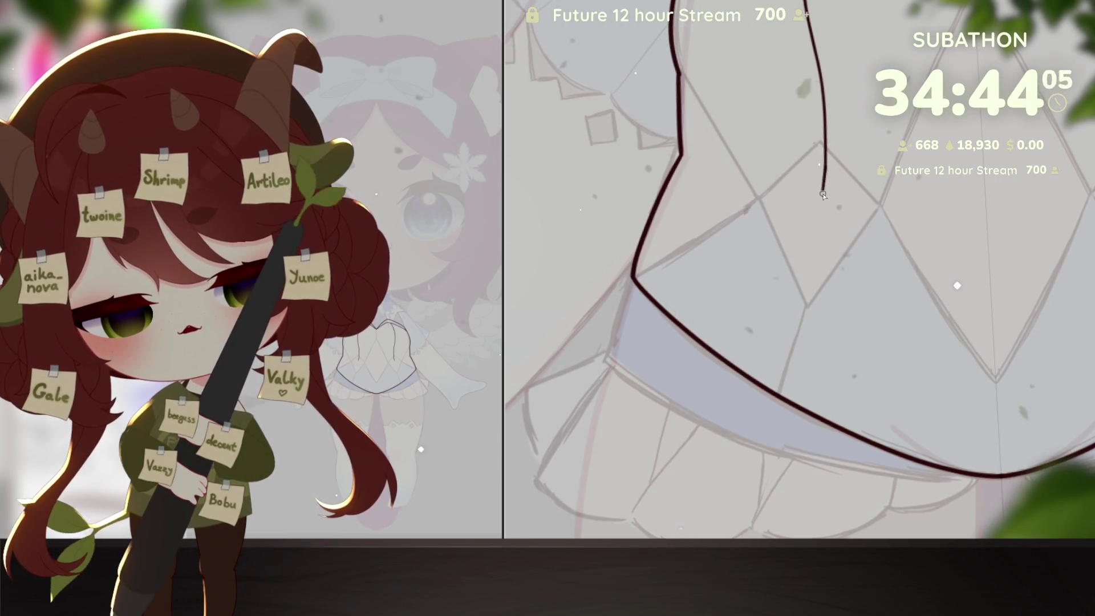
{"action": "key", "text": "ctrl+z"}
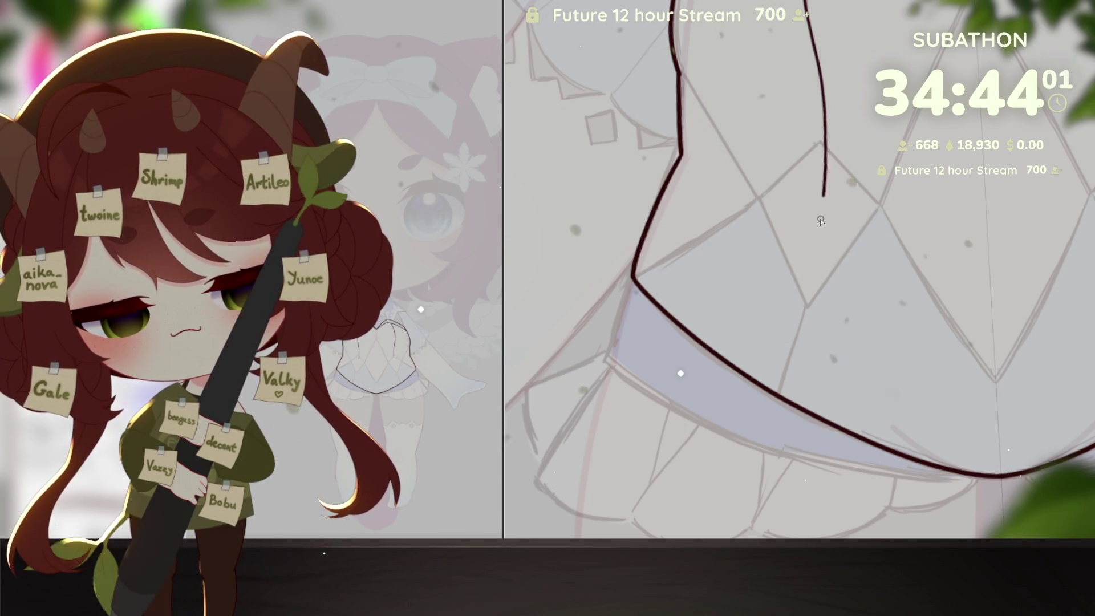
{"action": "left_click_drag", "start_coordinate": [820, 220], "coordinate": [802, 314]}
{"action": "scroll", "coordinate": [782, 399], "scroll_direction": "down", "scroll_amount": 5}
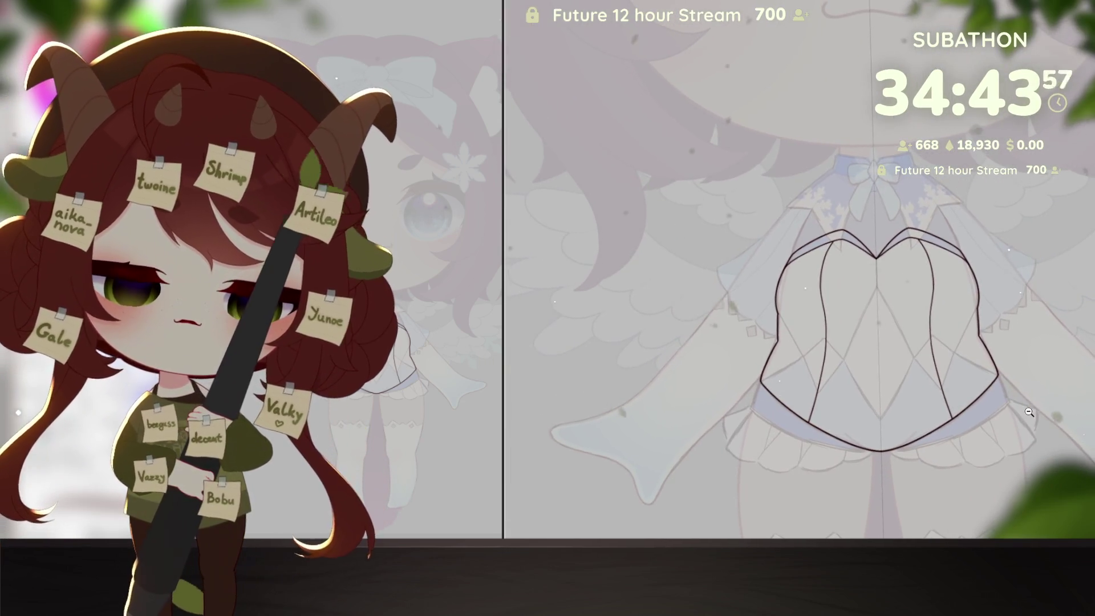
Step: Mask the bodice with Quick Mask, invert it to a selection, fill with base colour, and deselect
{"action": "scroll", "coordinate": [1063, 391], "scroll_direction": "down", "scroll_amount": 3}
{"action": "scroll", "coordinate": [1064, 391], "scroll_direction": "up", "scroll_amount": 5}
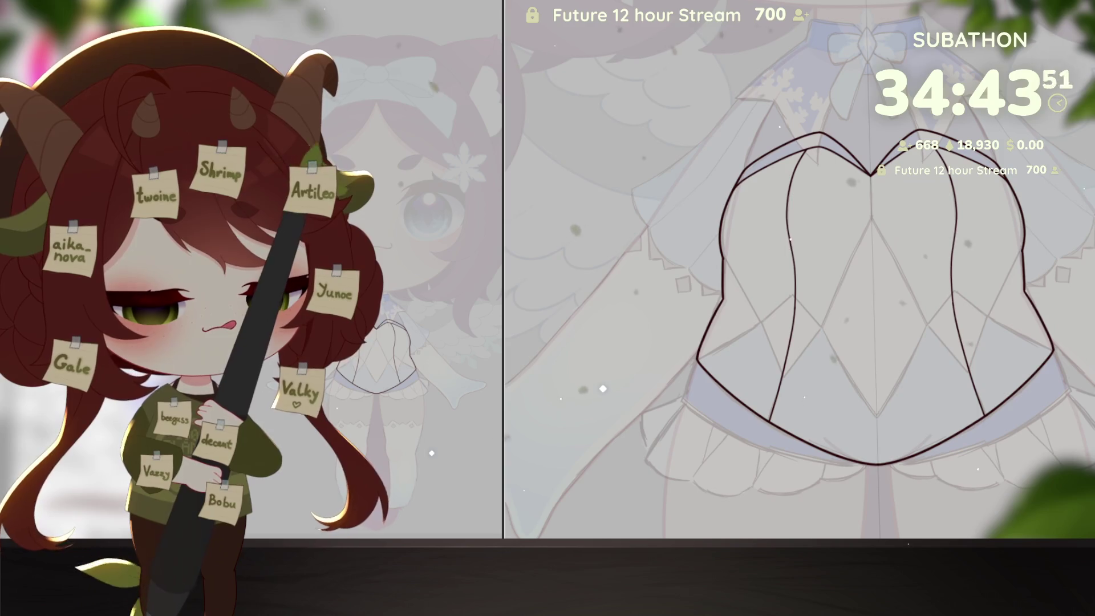
{"action": "left_click", "coordinate": [570, 285]}
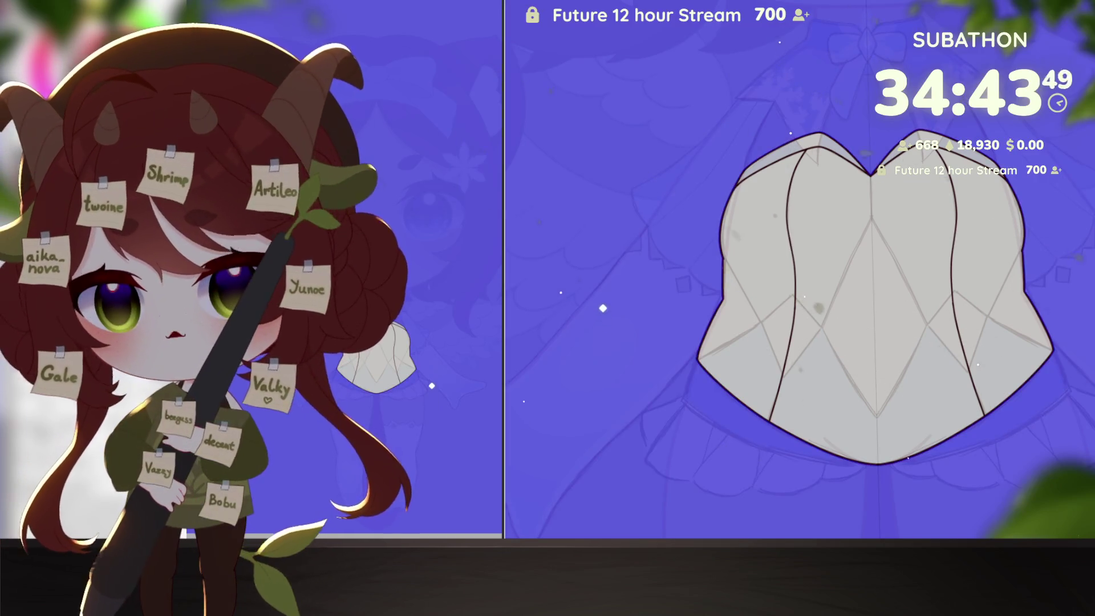
{"action": "key", "text": "ctrl+shift+i"}
{"action": "key", "text": "q"}
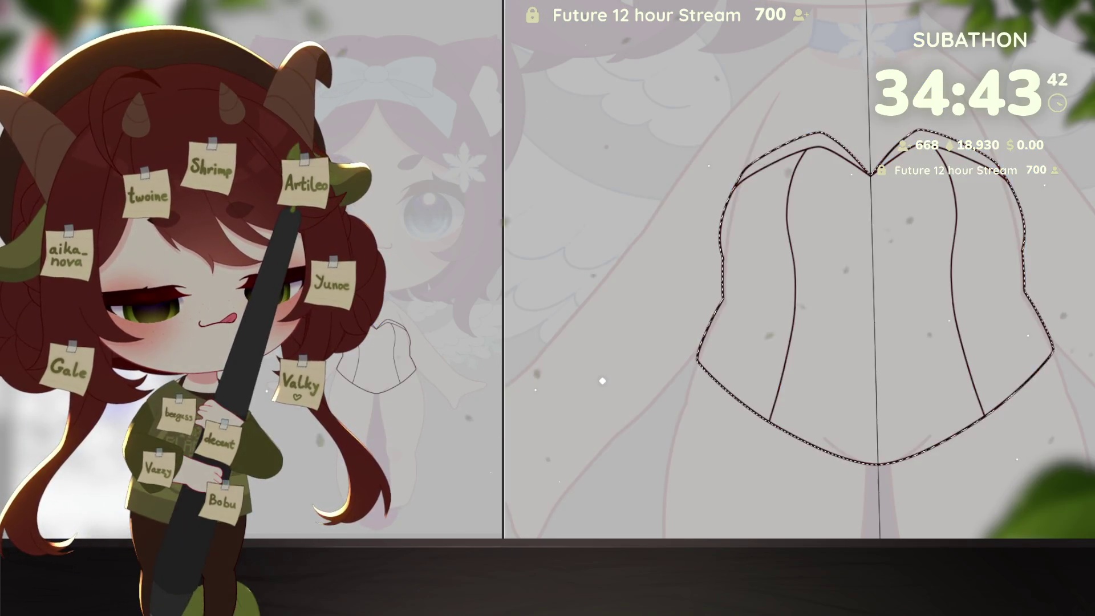
{"action": "key", "text": "alt+BackSpace"}
{"action": "key", "text": "ctrl+d"}
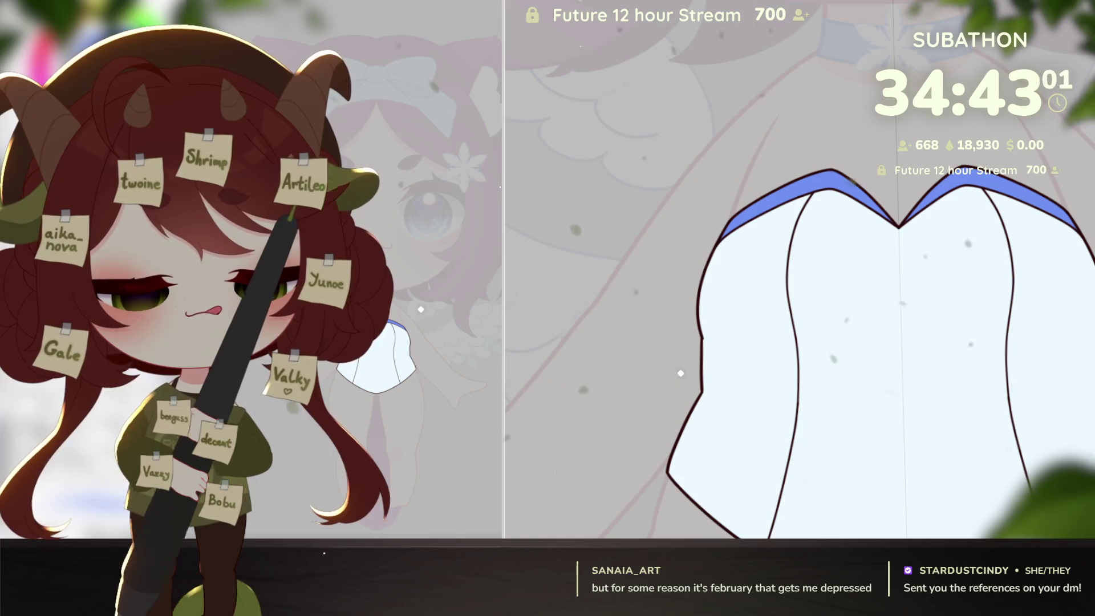
{"action": "scroll", "coordinate": [1005, 423], "scroll_direction": "down", "scroll_amount": 3}
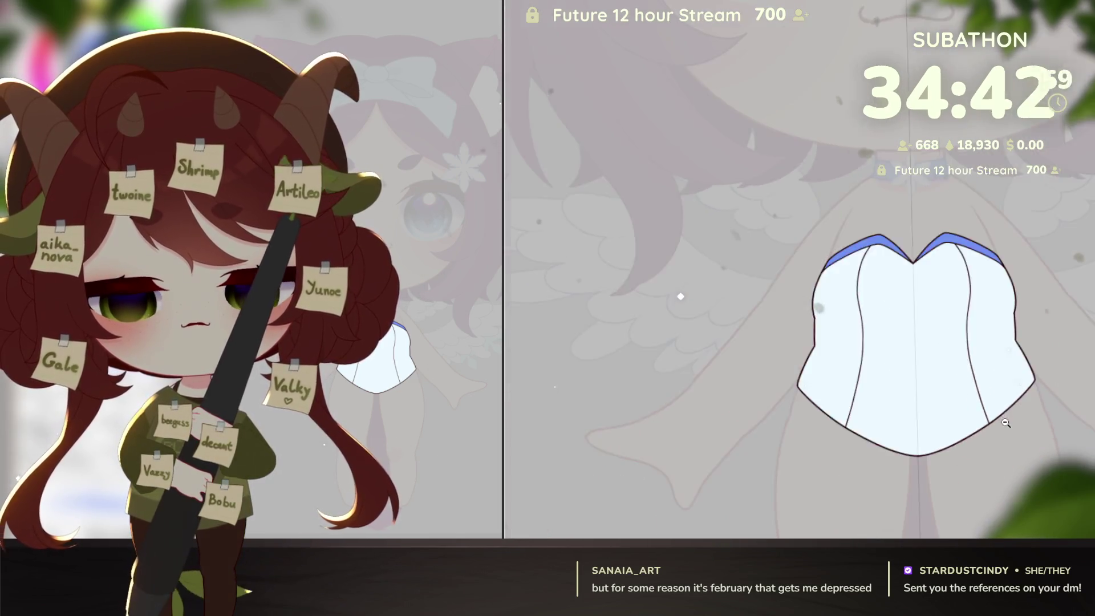
{"action": "scroll", "coordinate": [1006, 423], "scroll_direction": "down", "scroll_amount": 1}
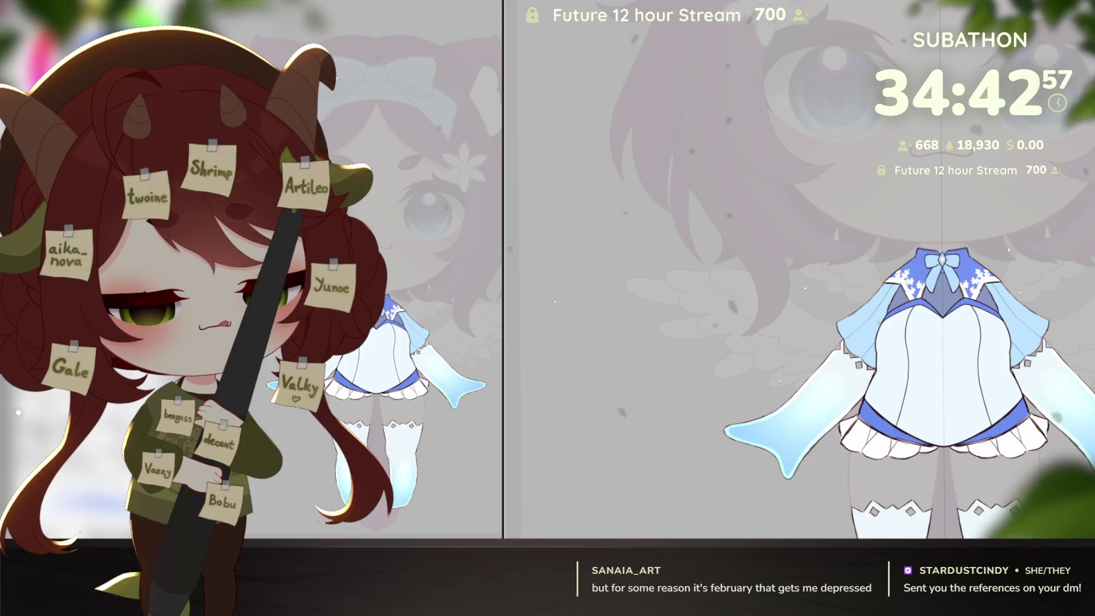
Step: Centre and zoom in on the outfit's torso, then change its lineart to a light colour
{"action": "left_click_drag", "start_coordinate": [1024, 398], "coordinate": [983, 398]}
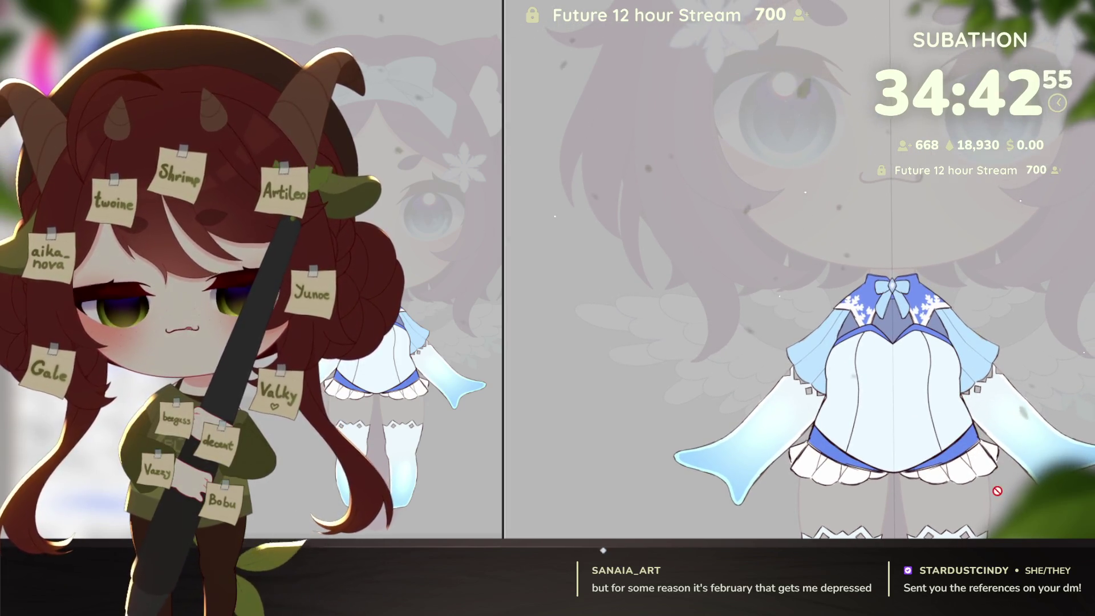
{"action": "scroll", "coordinate": [984, 397], "scroll_direction": "up", "scroll_amount": 1}
{"action": "left_click_drag", "start_coordinate": [985, 392], "coordinate": [962, 369]}
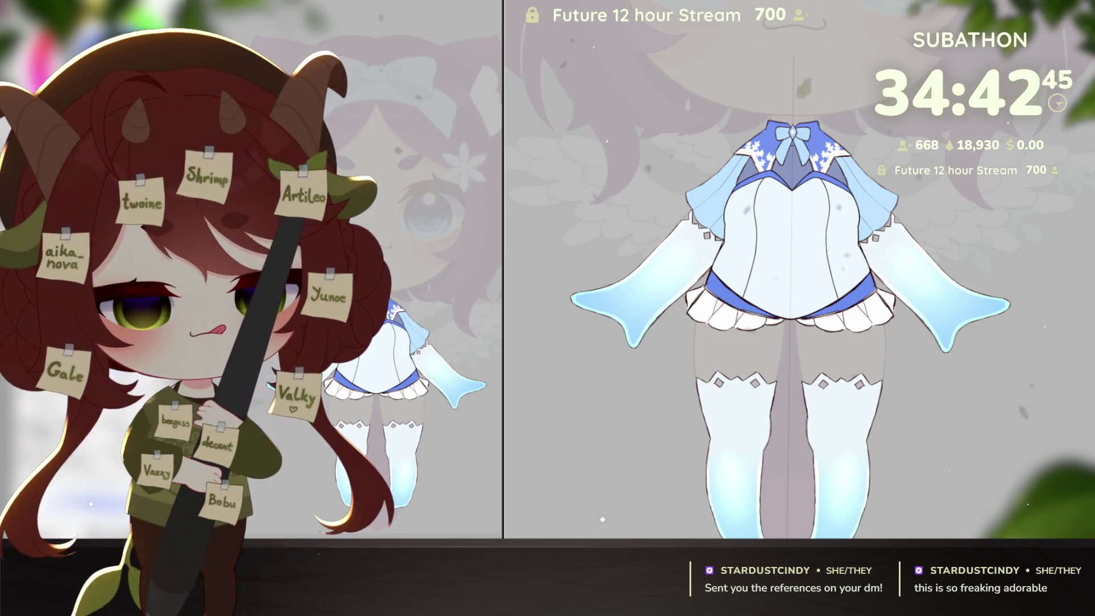
{"action": "key", "text": "ctrl+plus"}
{"action": "key", "text": "ctrl+plus"}
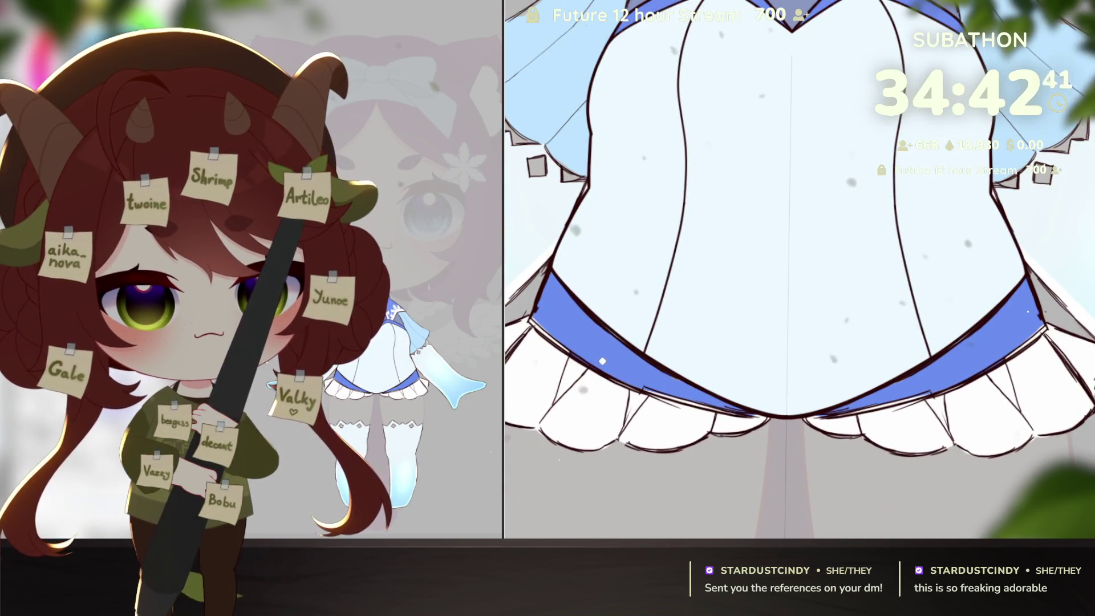
{"action": "key", "text": "ctrl+z"}
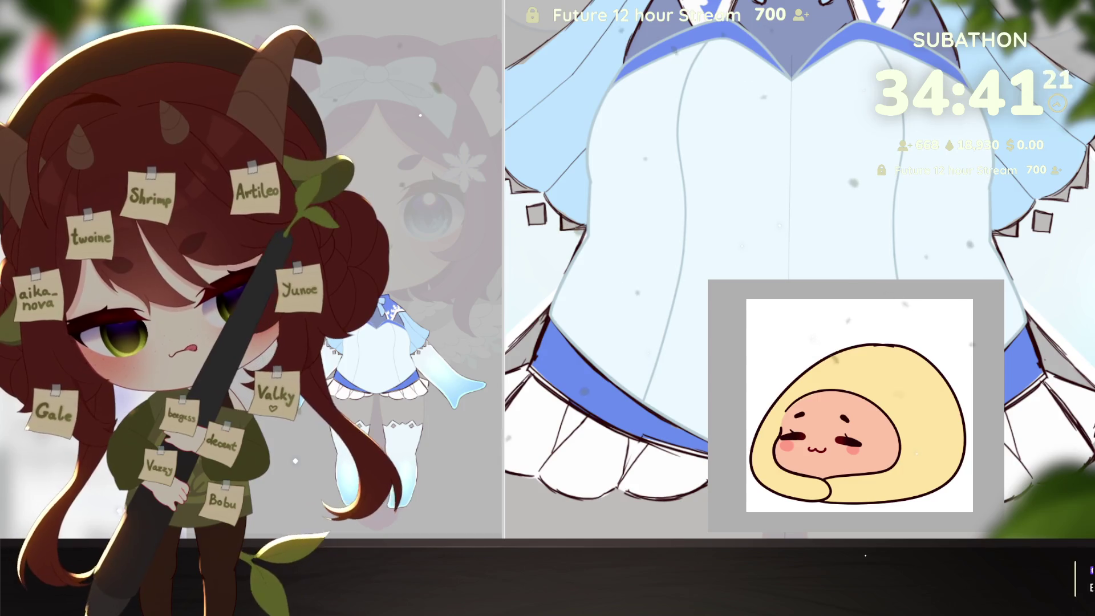
Step: Recolour the blob's hood from yellow to grey, then pan and zoom the blob drawing into view
{"action": "left_click", "coordinate": [944, 491]}
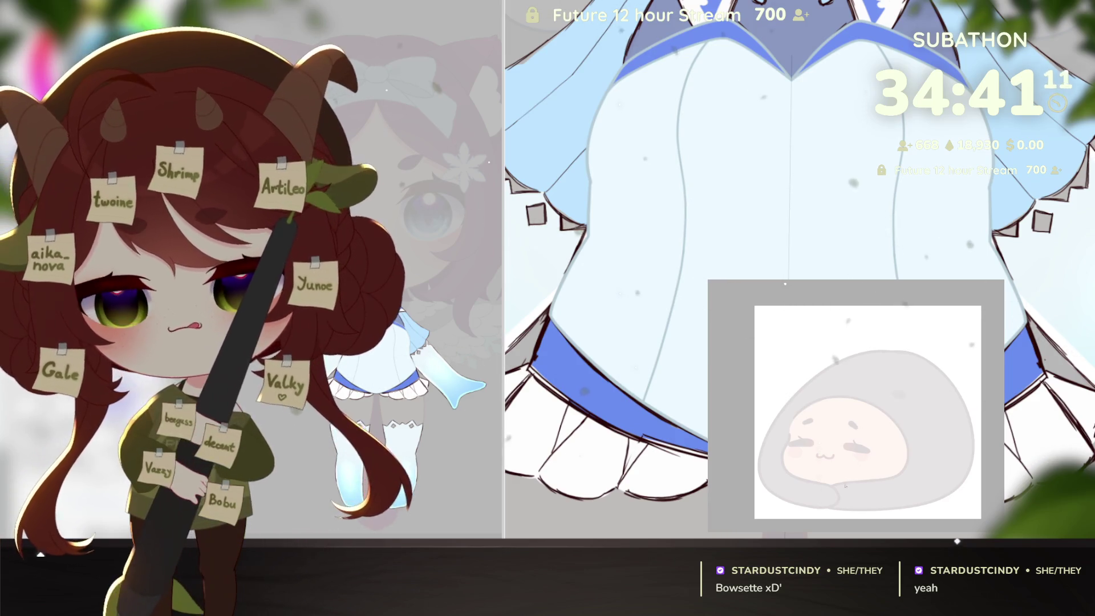
{"action": "left_click_drag", "start_coordinate": [845, 486], "coordinate": [890, 473]}
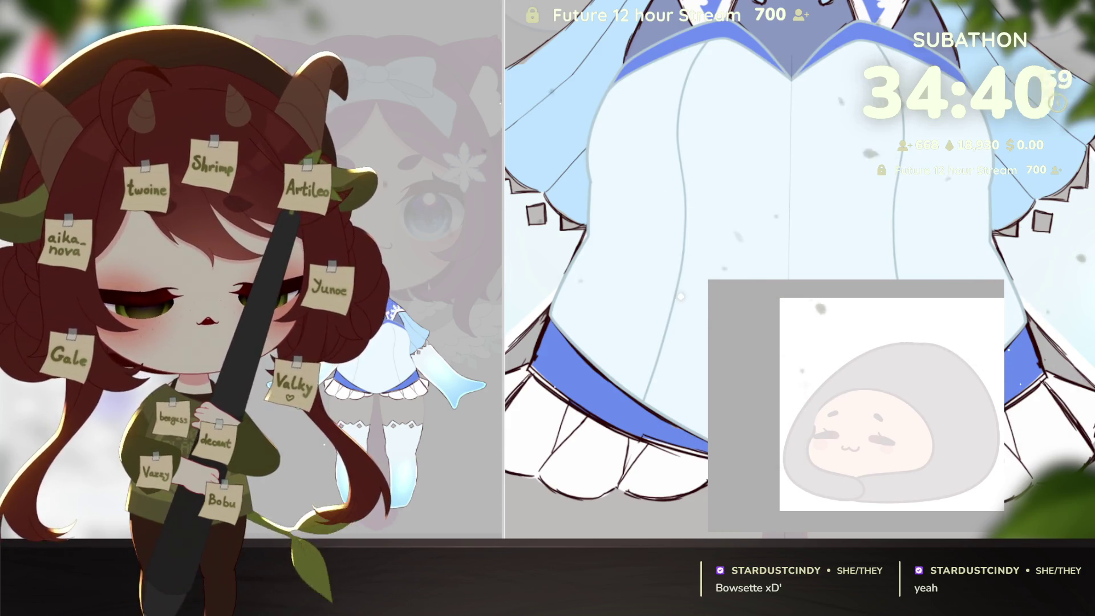
{"action": "scroll", "coordinate": [841, 460], "scroll_direction": "up", "scroll_amount": 3}
{"action": "left_click_drag", "start_coordinate": [841, 461], "coordinate": [821, 451]}
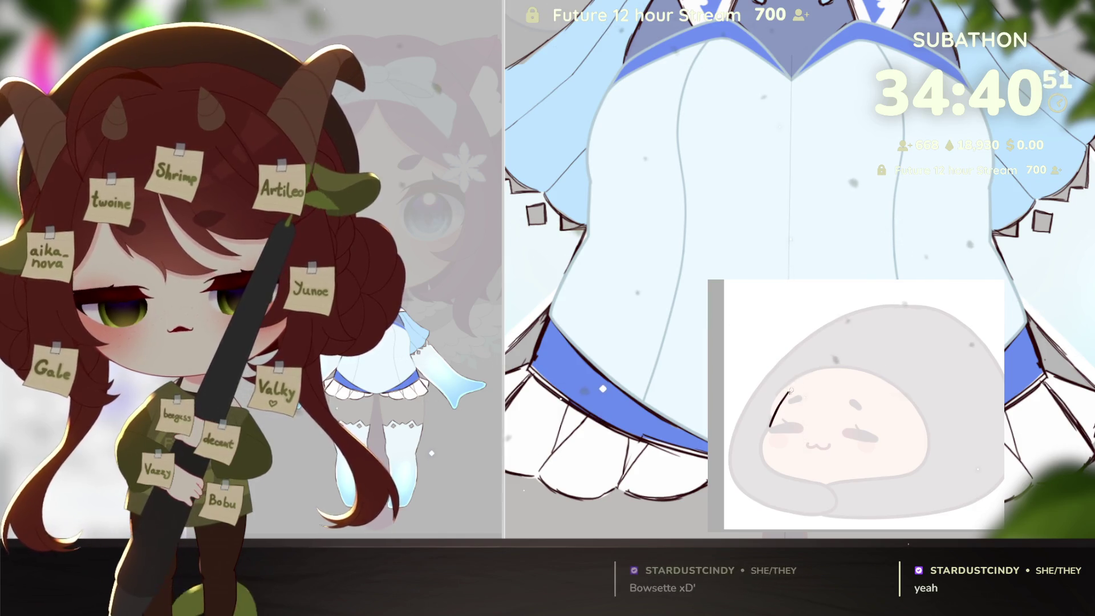
Step: Draw the first hair curves on the blob's left side and a peak on its head, undoing misplaced strokes
{"action": "key", "text": "ctrl+z"}
{"action": "left_click_drag", "start_coordinate": [769, 425], "coordinate": [804, 379]}
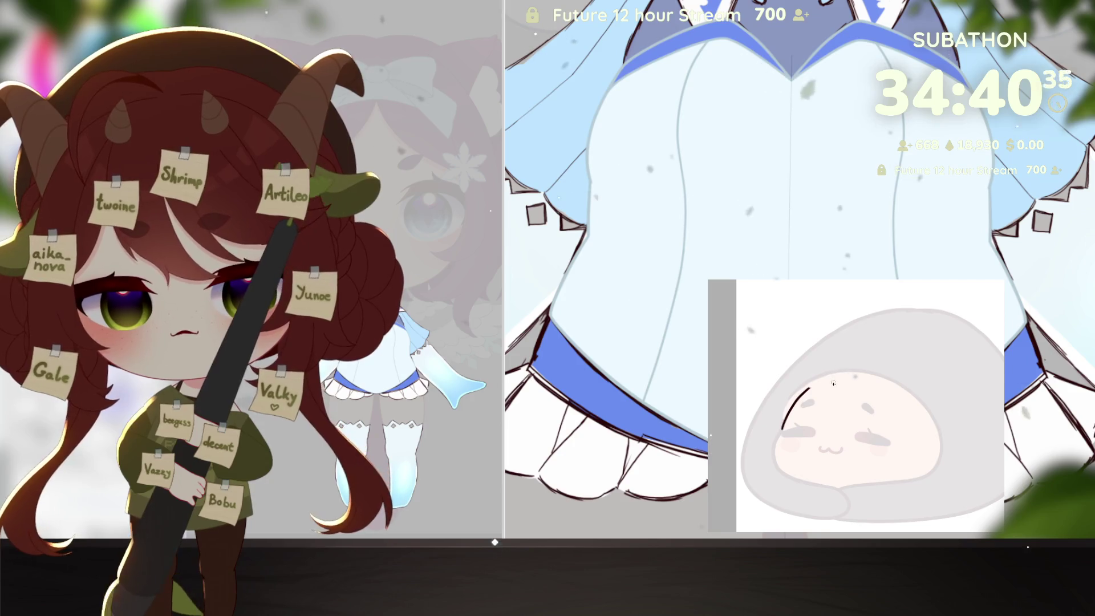
{"action": "mouse_move", "coordinate": [834, 379]}
{"action": "left_mouse_down"}
{"action": "mouse_move", "coordinate": [852, 362]}
{"action": "mouse_move", "coordinate": [882, 399]}
{"action": "mouse_move", "coordinate": [849, 448]}
{"action": "left_mouse_up"}
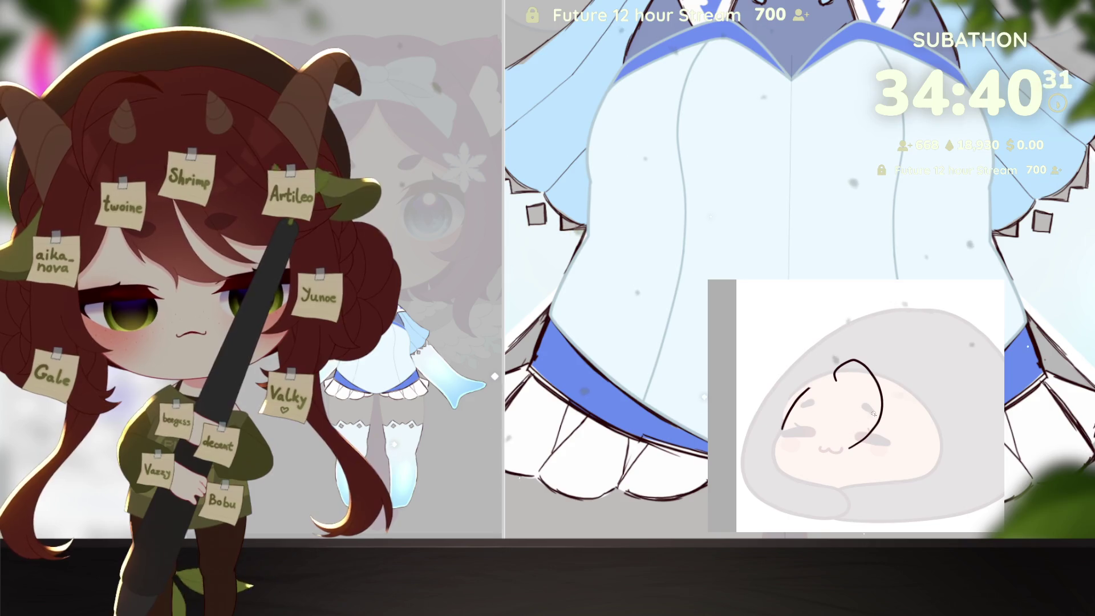
{"action": "key", "text": "ctrl+z"}
{"action": "left_click_drag", "start_coordinate": [833, 375], "coordinate": [849, 358]}
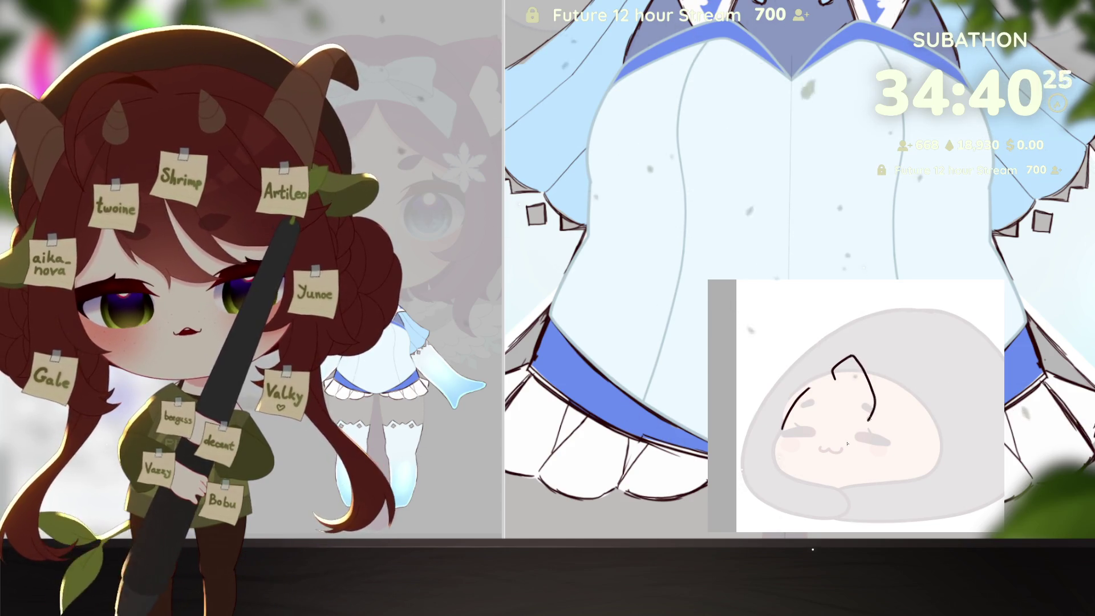
{"action": "left_click_drag", "start_coordinate": [853, 357], "coordinate": [844, 440]}
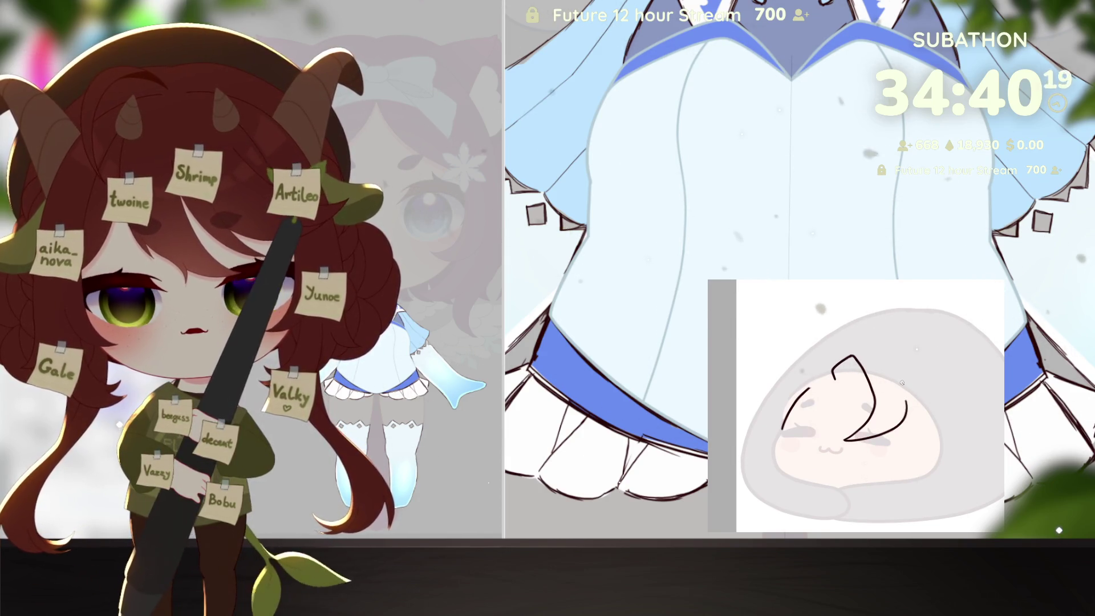
Step: Extend the hair to the right, joining the top hook to the right curve and ending strands in hooks
{"action": "left_click_drag", "start_coordinate": [845, 440], "coordinate": [878, 435]}
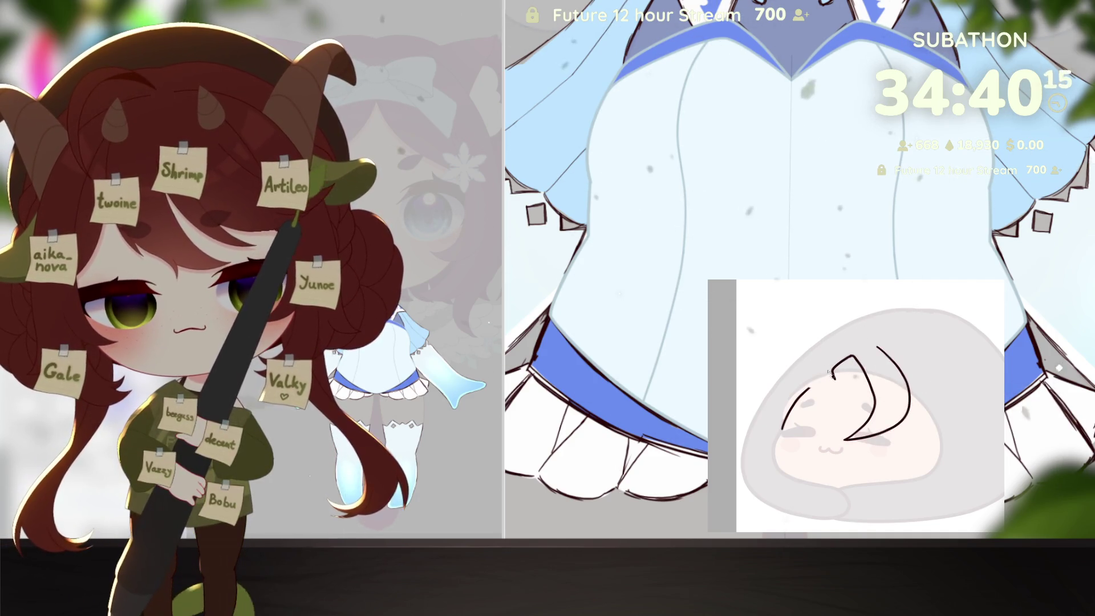
{"action": "left_click_drag", "start_coordinate": [834, 370], "coordinate": [828, 363]}
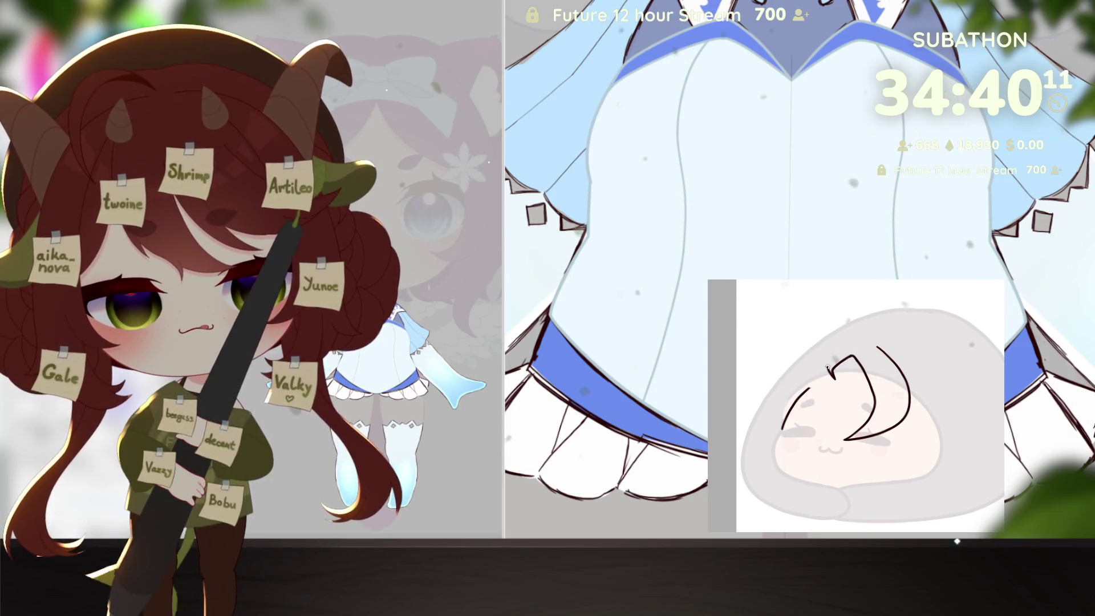
{"action": "left_click_drag", "start_coordinate": [831, 361], "coordinate": [881, 349]}
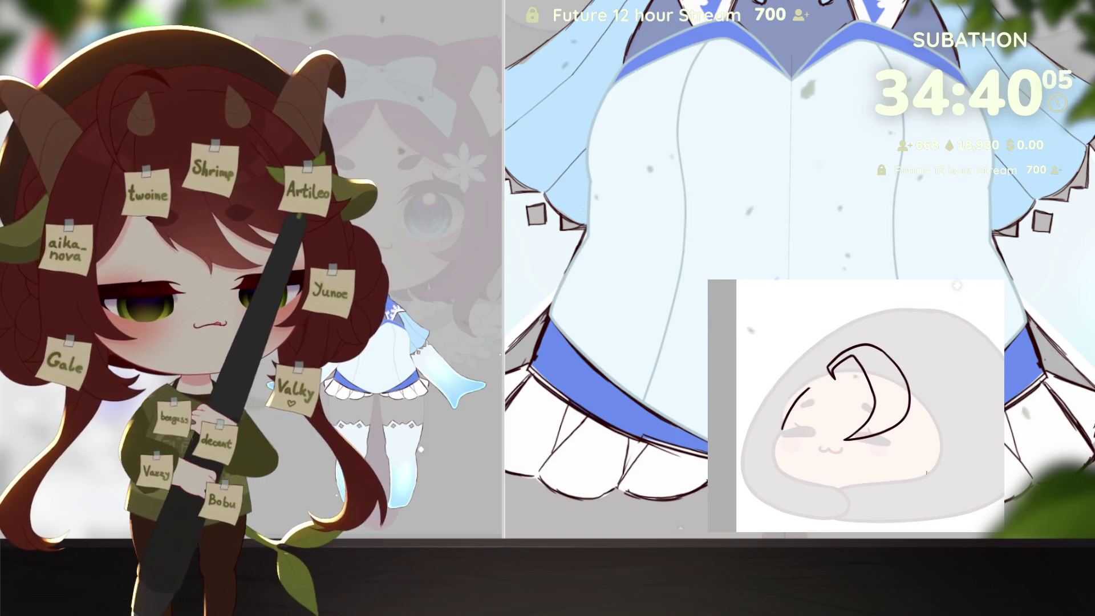
{"action": "left_click_drag", "start_coordinate": [898, 470], "coordinate": [903, 466]}
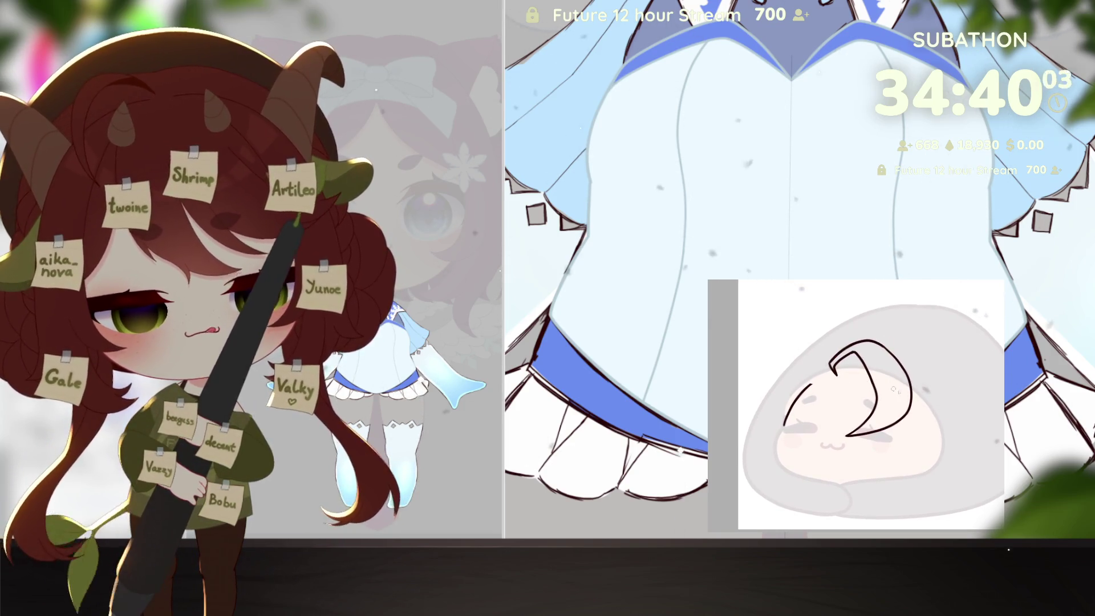
{"action": "left_click_drag", "start_coordinate": [894, 390], "coordinate": [895, 421]}
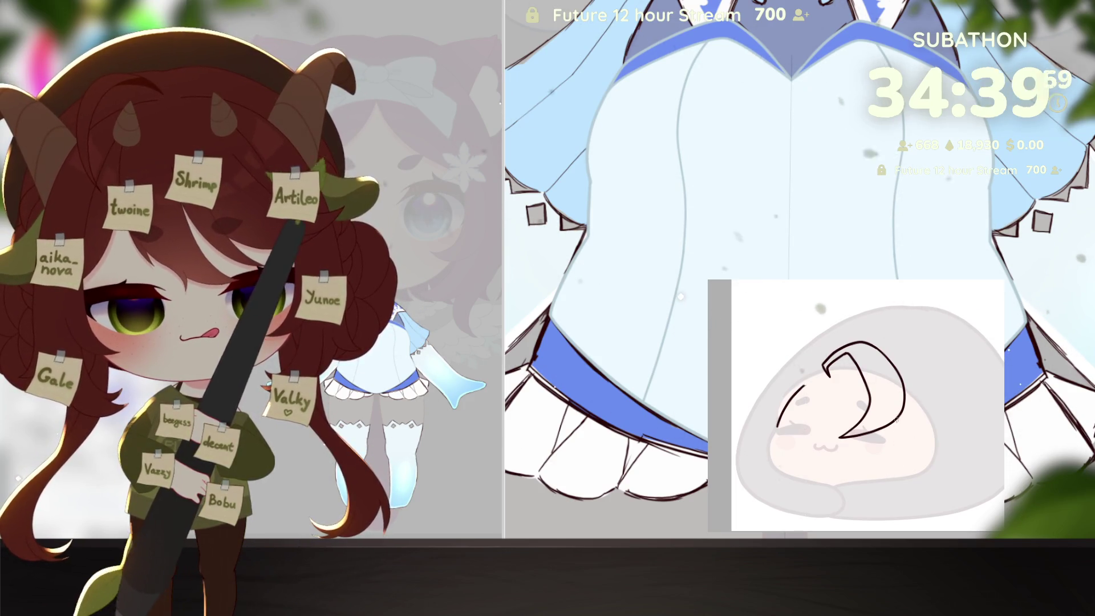
{"action": "mouse_move", "coordinate": [895, 421]}
{"action": "left_mouse_down"}
{"action": "mouse_move", "coordinate": [901, 456]}
{"action": "mouse_move", "coordinate": [925, 399]}
{"action": "left_mouse_up"}
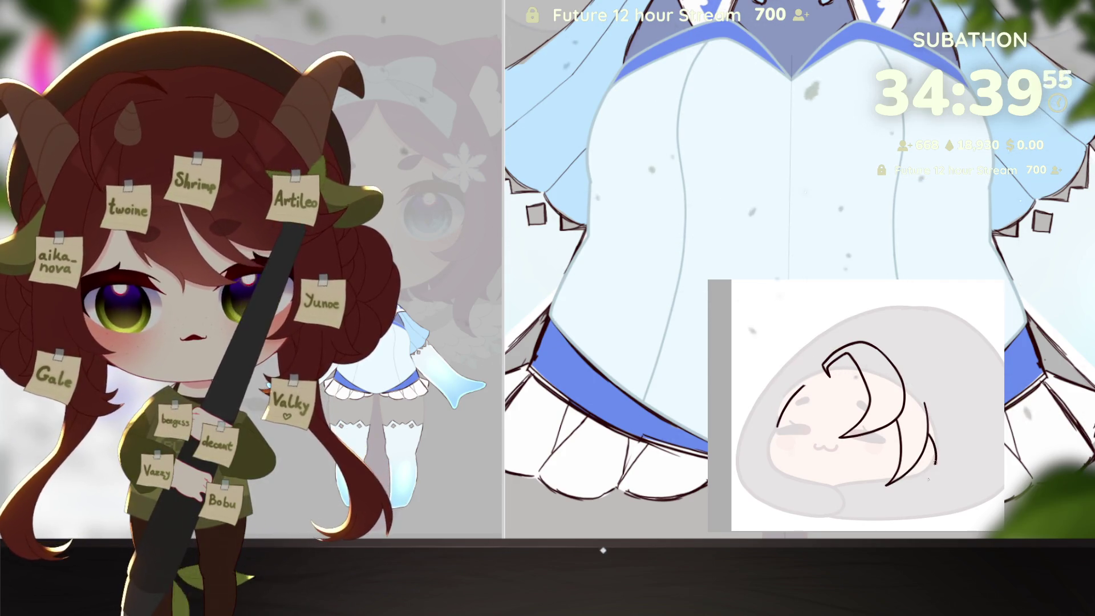
{"action": "left_click_drag", "start_coordinate": [930, 436], "coordinate": [924, 474]}
{"action": "left_click_drag", "start_coordinate": [938, 432], "coordinate": [896, 493]}
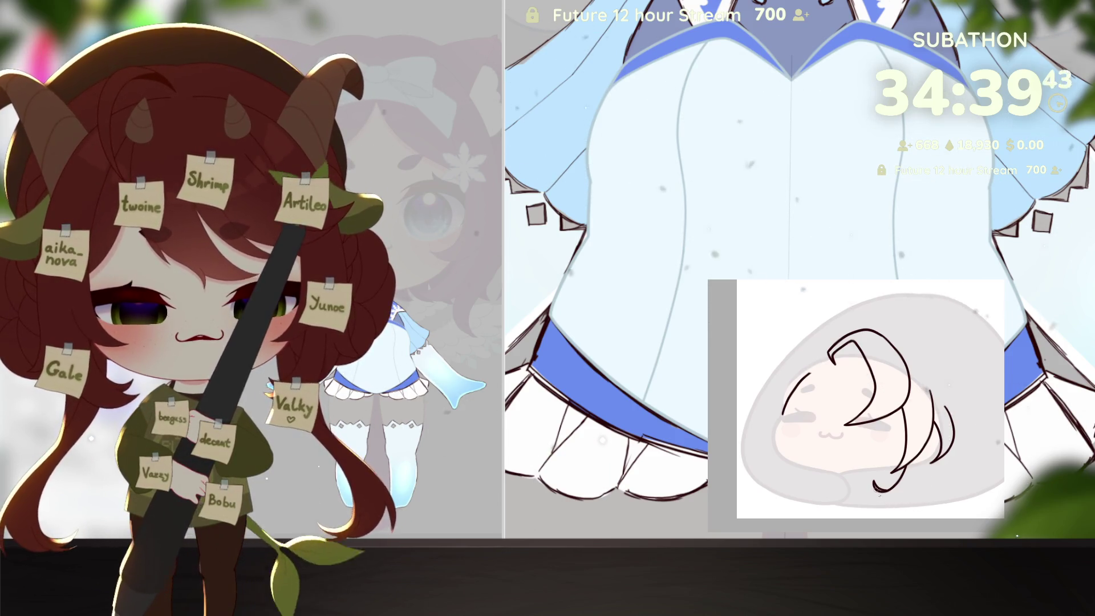
Step: Sweep two curved strands along the bottom right of the hair
{"action": "mouse_move", "coordinate": [876, 485]}
{"action": "left_mouse_down"}
{"action": "mouse_move", "coordinate": [918, 499]}
{"action": "mouse_move", "coordinate": [935, 471]}
{"action": "left_mouse_up"}
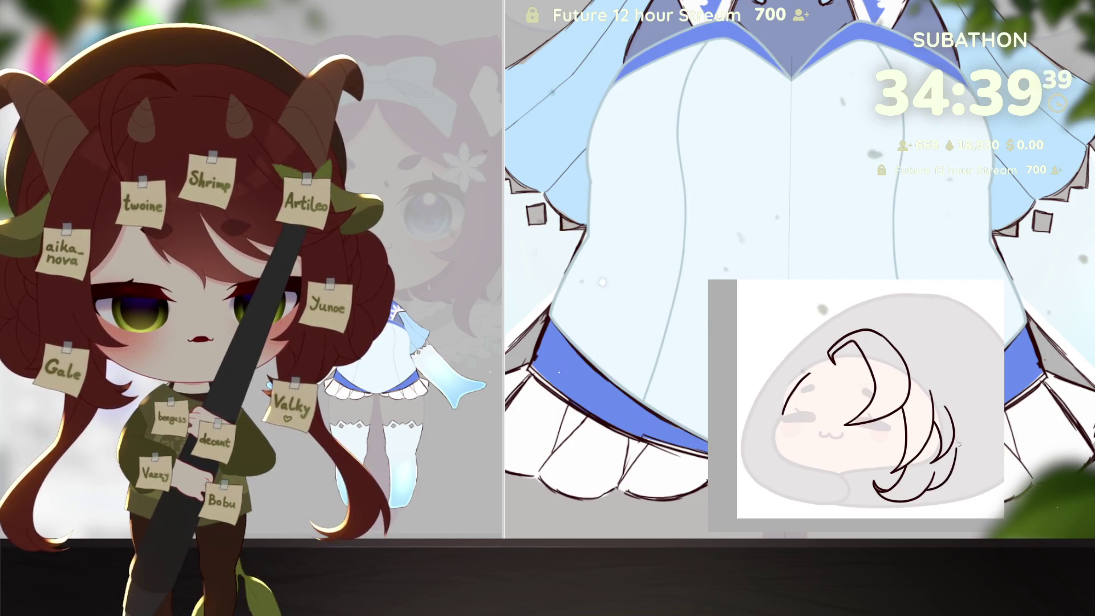
{"action": "scroll", "coordinate": [926, 489], "scroll_direction": "down", "scroll_amount": 1}
{"action": "left_click_drag", "start_coordinate": [930, 450], "coordinate": [920, 499]}
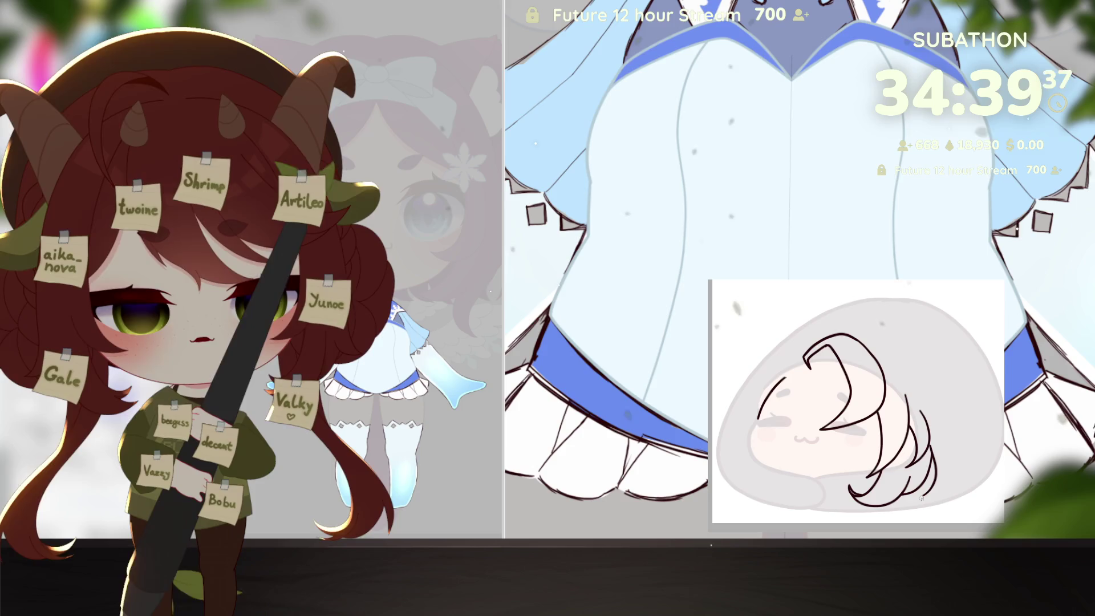
{"action": "scroll", "coordinate": [952, 444], "scroll_direction": "up", "scroll_amount": 1}
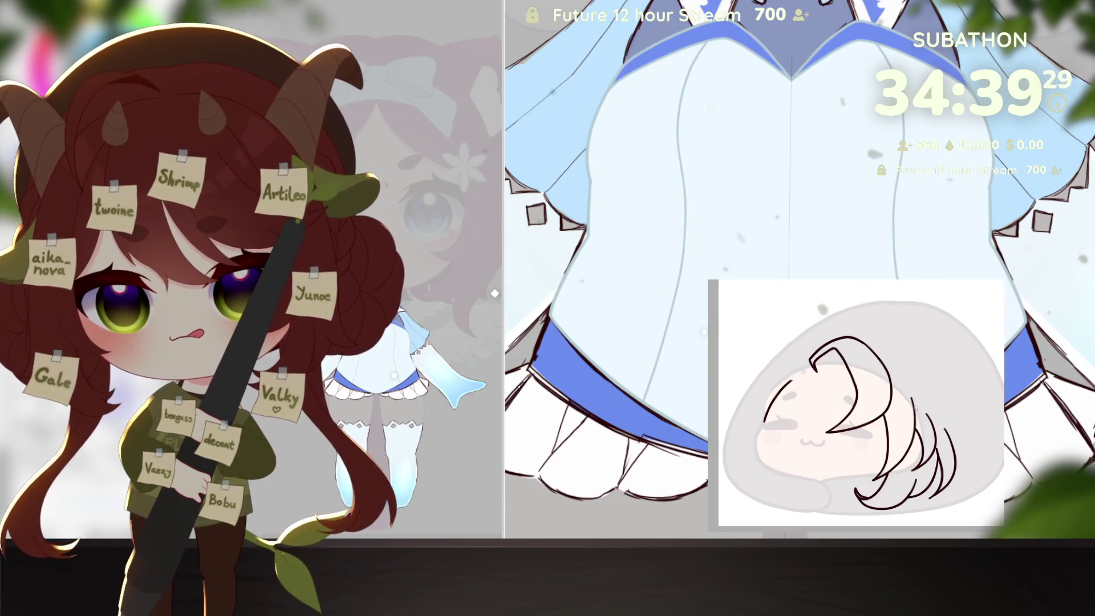
{"action": "scroll", "coordinate": [904, 395], "scroll_direction": "up", "scroll_amount": 1}
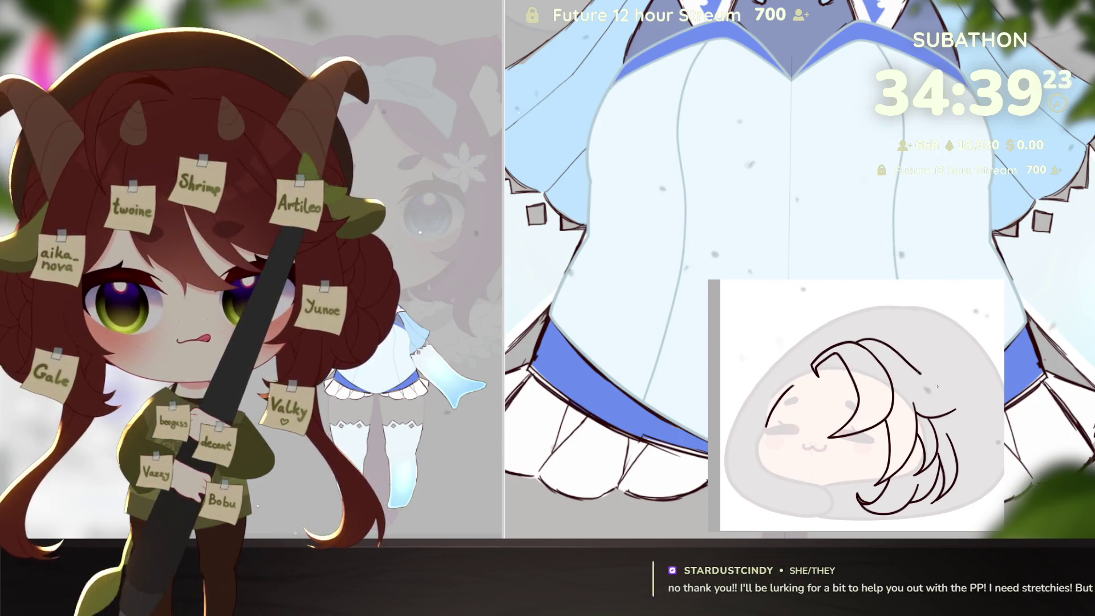
Step: Draw a curved strand across the top right of the hair, sharpening its end into a spike
{"action": "left_click_drag", "start_coordinate": [881, 345], "coordinate": [961, 377]}
{"action": "left_click_drag", "start_coordinate": [936, 428], "coordinate": [931, 421]}
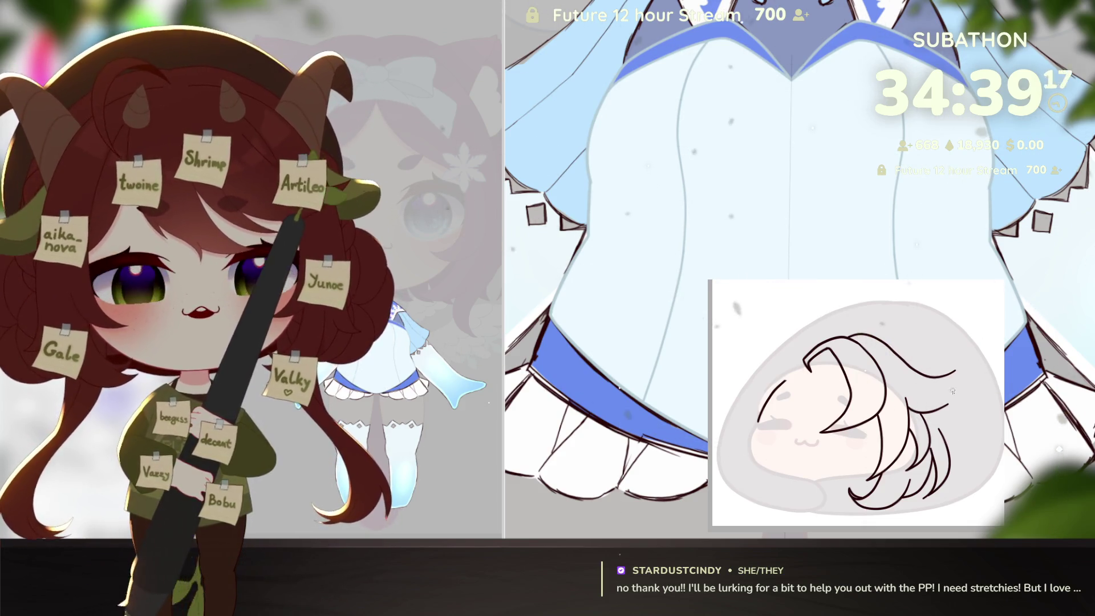
{"action": "left_click_drag", "start_coordinate": [952, 391], "coordinate": [945, 399]}
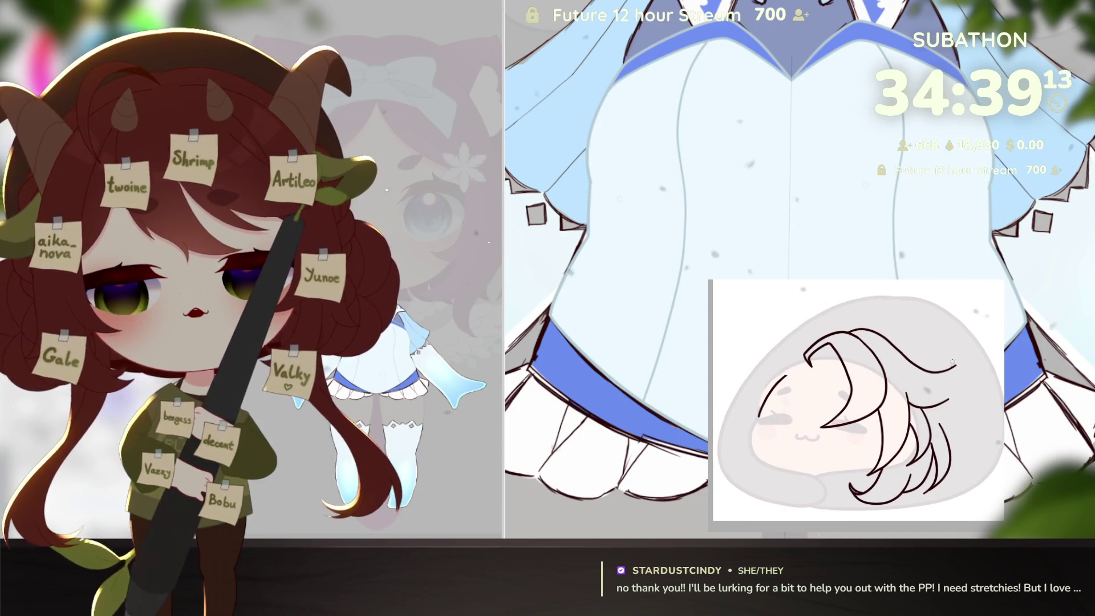
{"action": "left_click_drag", "start_coordinate": [955, 366], "coordinate": [927, 392]}
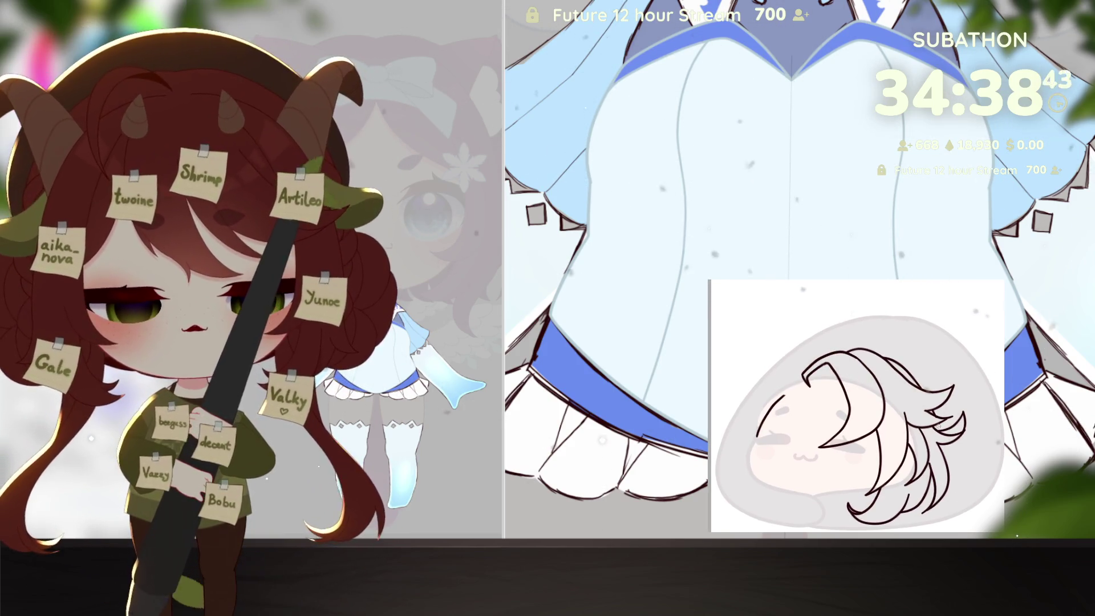
Step: Add three curved strands along the hair's top-left edge
{"action": "scroll", "coordinate": [870, 467], "scroll_direction": "left", "scroll_amount": 5}
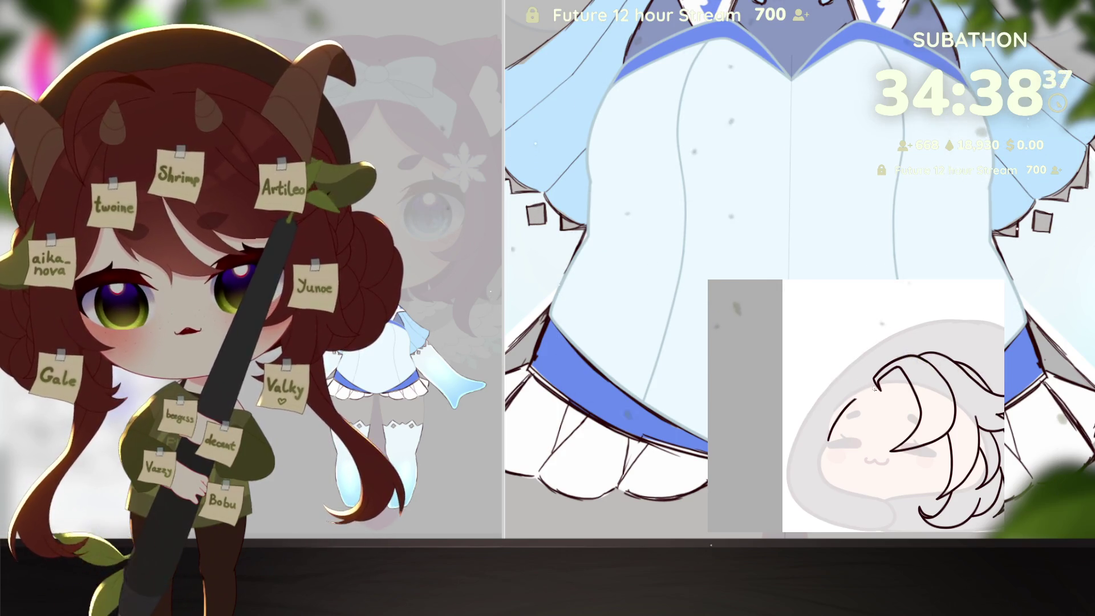
{"action": "left_click_drag", "start_coordinate": [878, 390], "coordinate": [905, 354]}
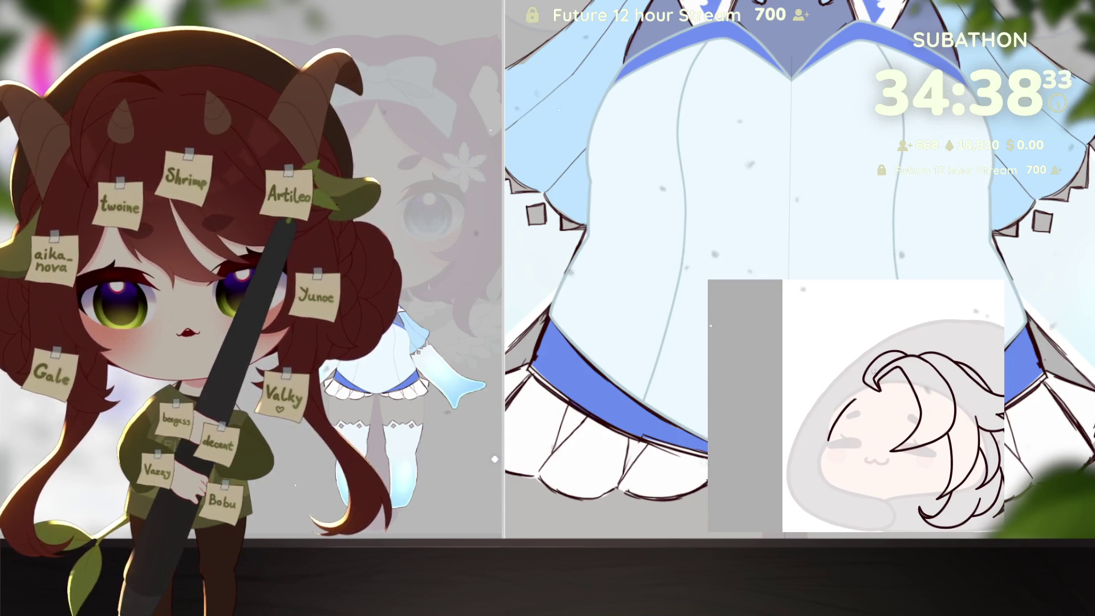
{"action": "left_click_drag", "start_coordinate": [867, 387], "coordinate": [908, 345]}
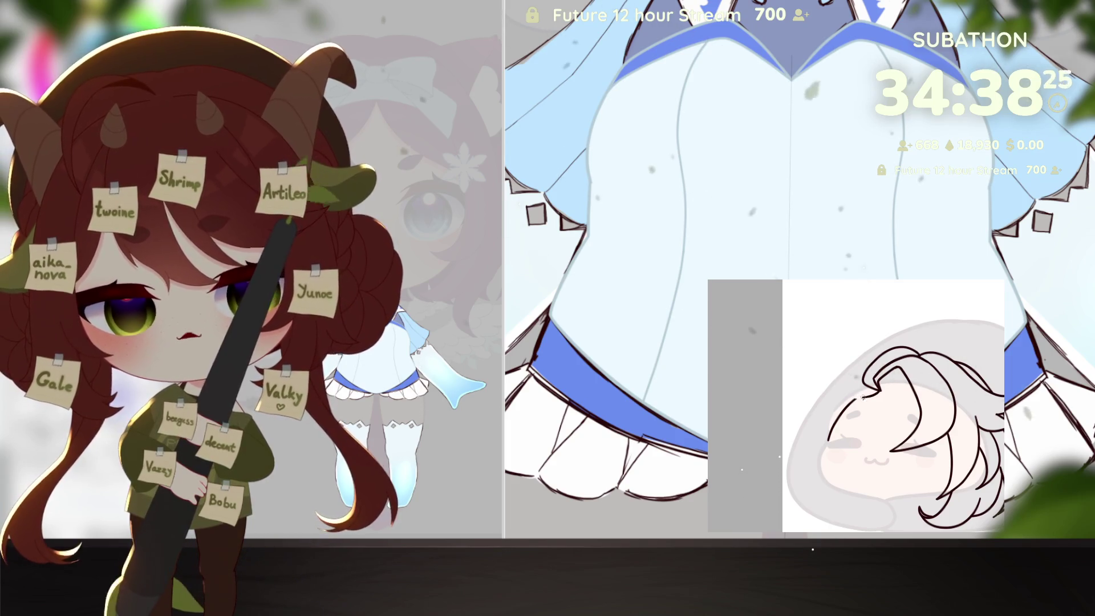
{"action": "mouse_move", "coordinate": [849, 393]}
{"action": "left_mouse_down"}
{"action": "mouse_move", "coordinate": [858, 365]}
{"action": "mouse_move", "coordinate": [876, 357]}
{"action": "left_mouse_up"}
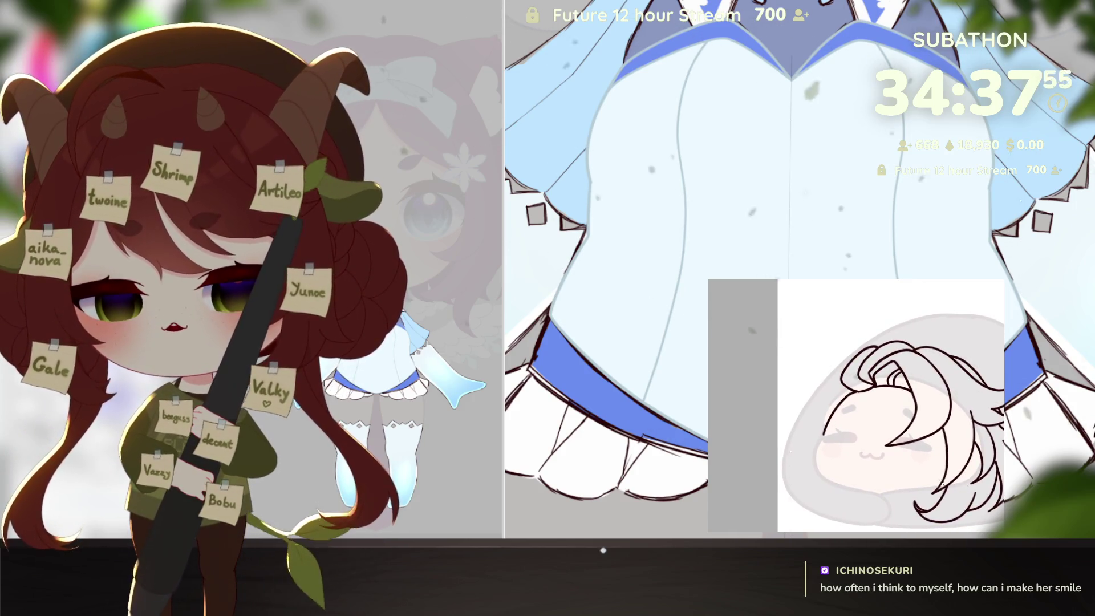
Step: Draw a curved horn rising from the left side of the head
{"action": "scroll", "coordinate": [965, 487], "scroll_direction": "down", "scroll_amount": 3}
{"action": "scroll", "coordinate": [913, 483], "scroll_direction": "up", "scroll_amount": 3}
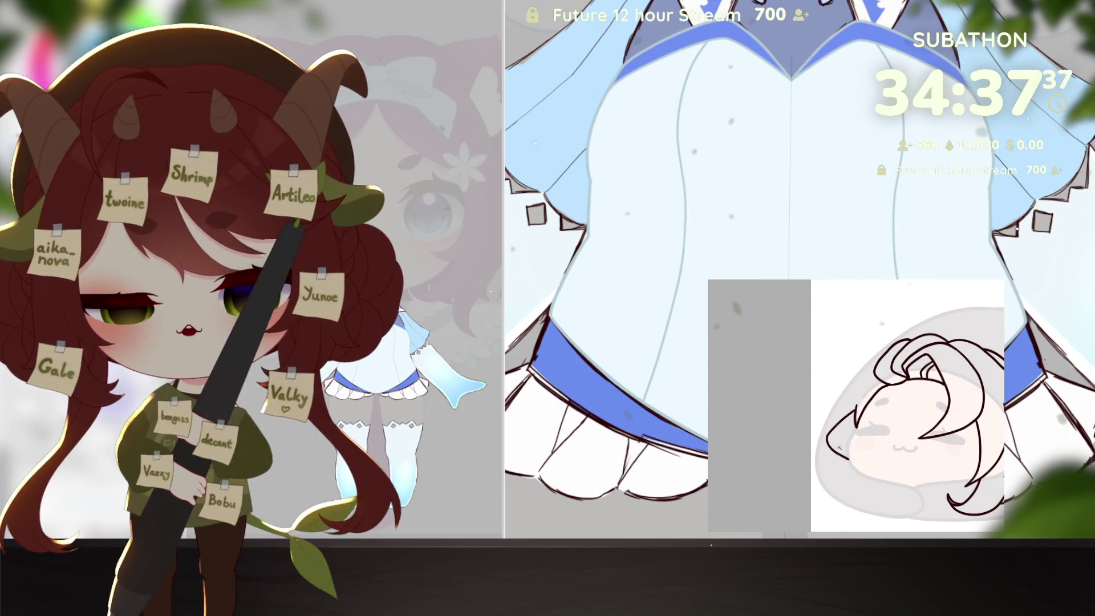
{"action": "scroll", "coordinate": [843, 458], "scroll_direction": "up", "scroll_amount": 2}
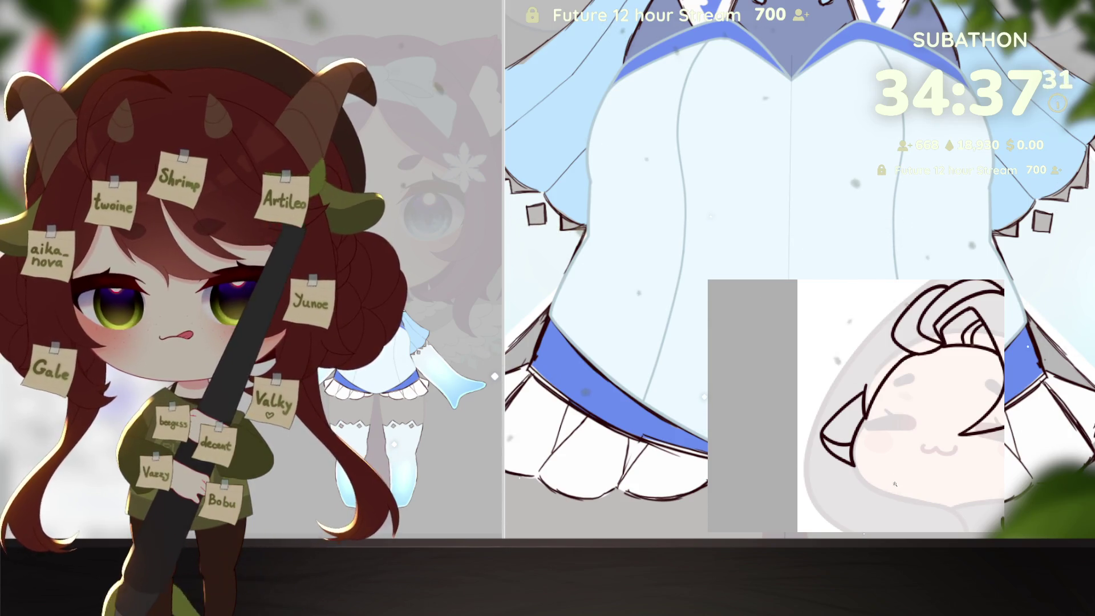
{"action": "scroll", "coordinate": [895, 484], "scroll_direction": "down", "scroll_amount": 2}
{"action": "scroll", "coordinate": [935, 464], "scroll_direction": "up", "scroll_amount": 2}
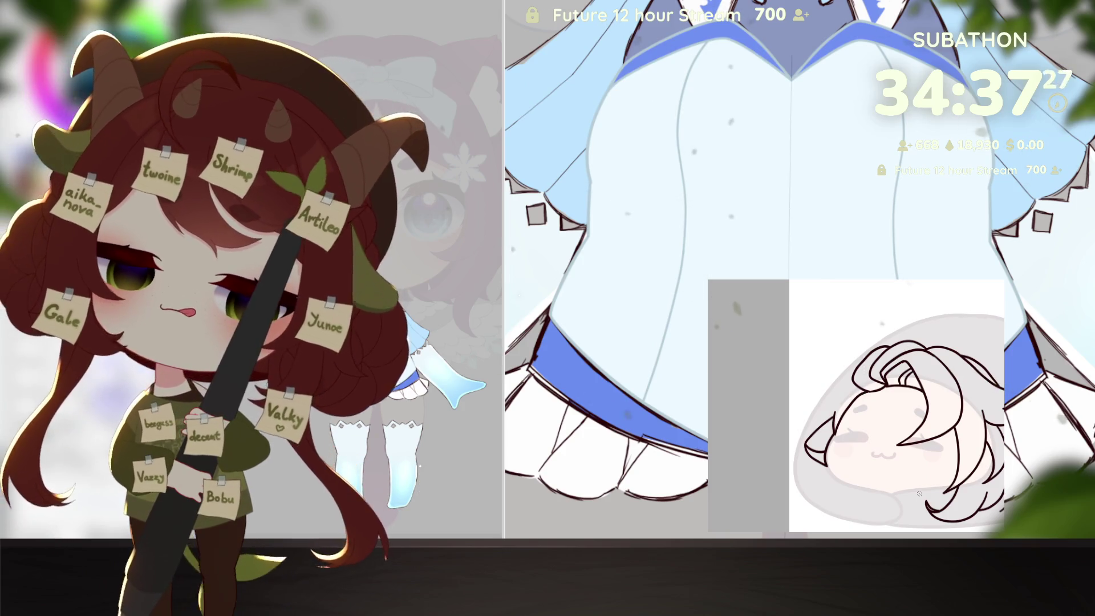
{"action": "scroll", "coordinate": [880, 435], "scroll_direction": "up", "scroll_amount": 1}
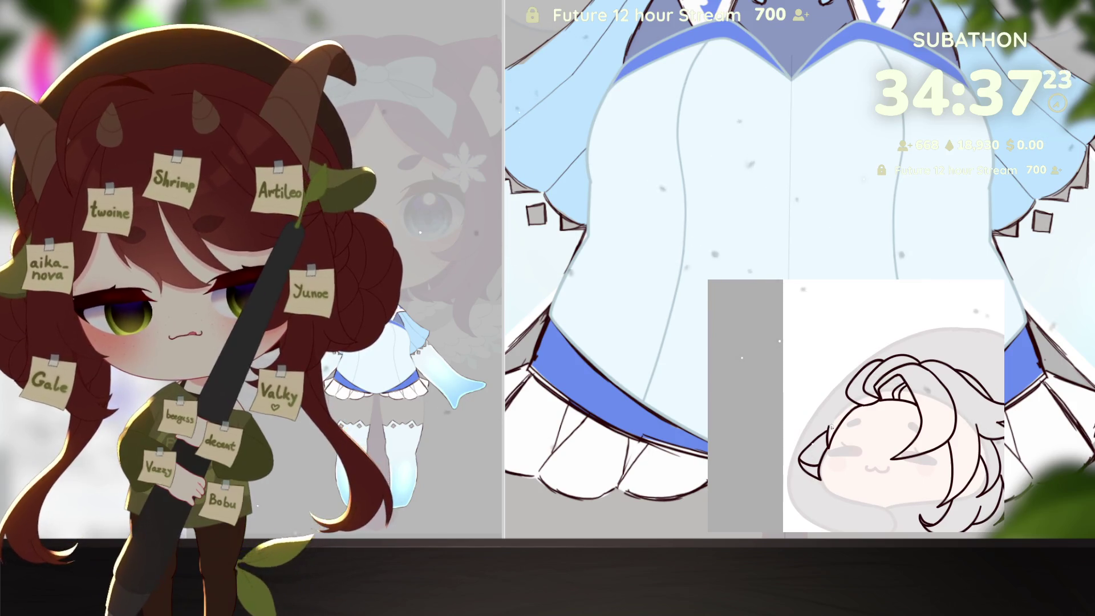
{"action": "left_click_drag", "start_coordinate": [817, 406], "coordinate": [850, 337]}
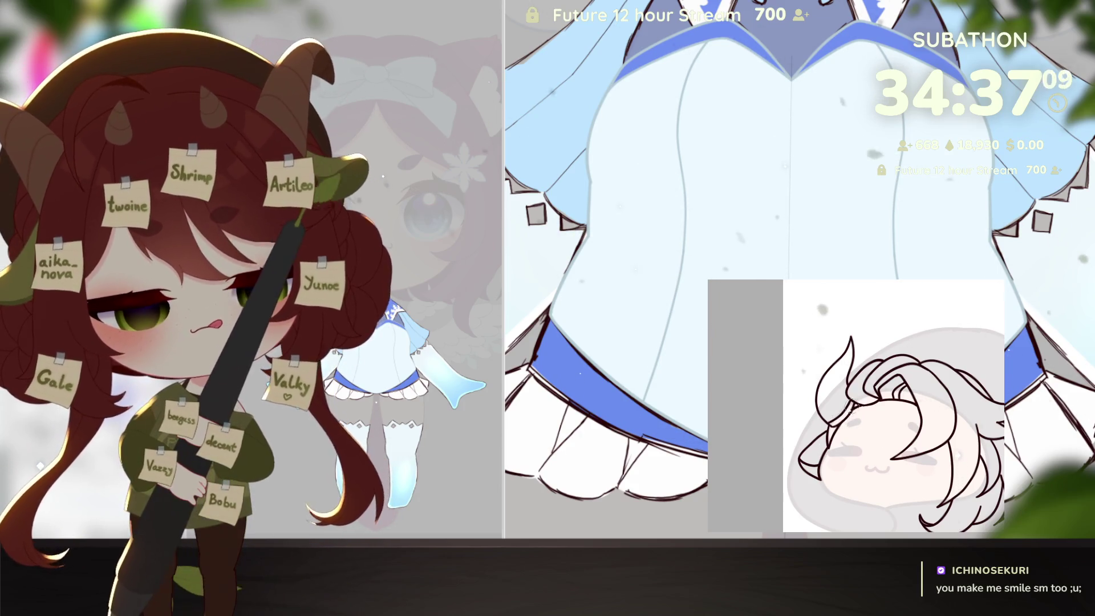
{"action": "scroll", "coordinate": [867, 415], "scroll_direction": "down", "scroll_amount": 5}
{"action": "scroll", "coordinate": [867, 415], "scroll_direction": "up", "scroll_amount": 3}
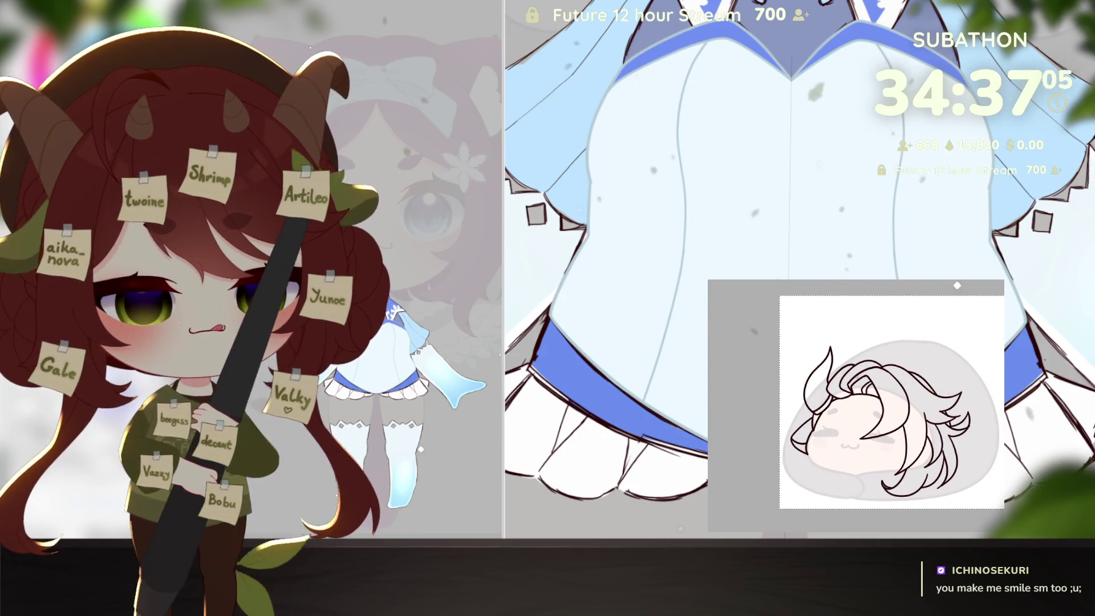
Step: Transform the horn stroke to move it over to the head's right side
{"action": "key", "text": "ctrl+t"}
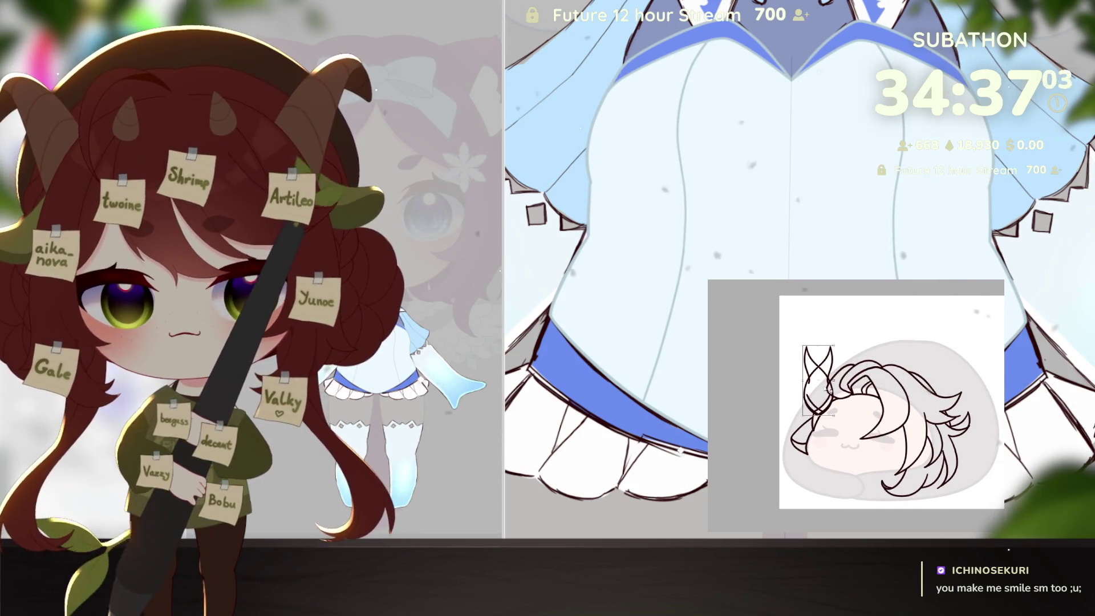
{"action": "left_click_drag", "start_coordinate": [828, 390], "coordinate": [936, 391]}
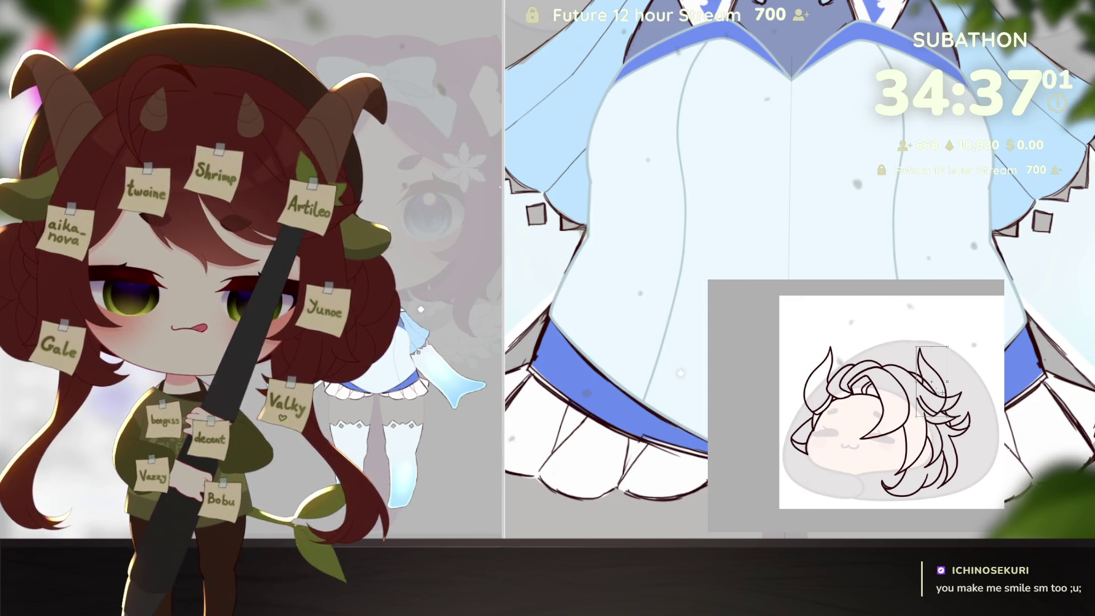
{"action": "key", "text": "Return"}
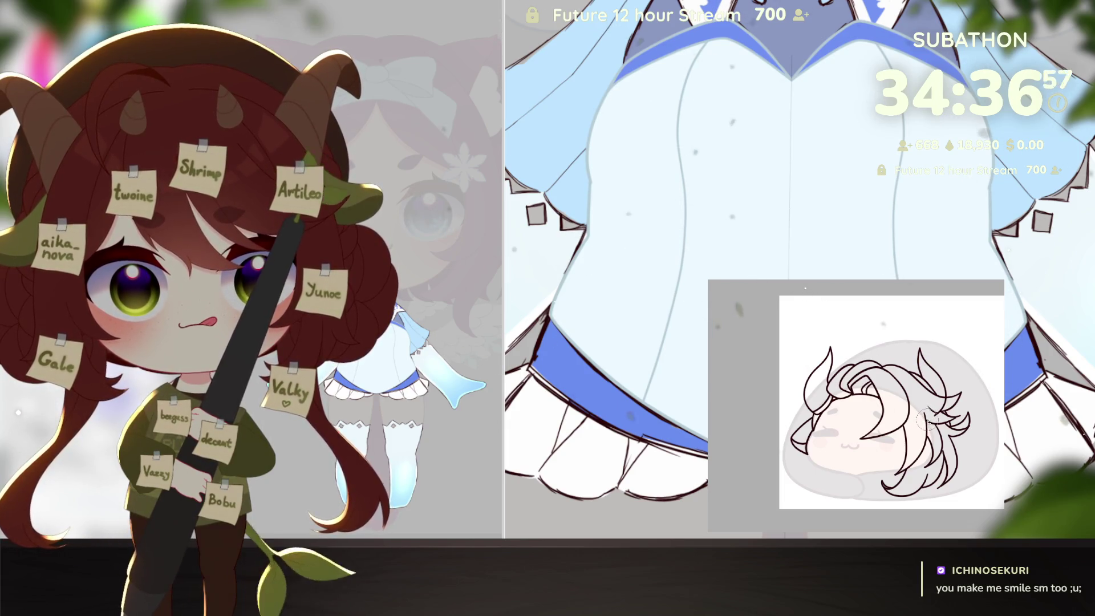
Step: Draw a new hair strand rising from the top of the head
{"action": "scroll", "coordinate": [931, 404], "scroll_direction": "up", "scroll_amount": 2}
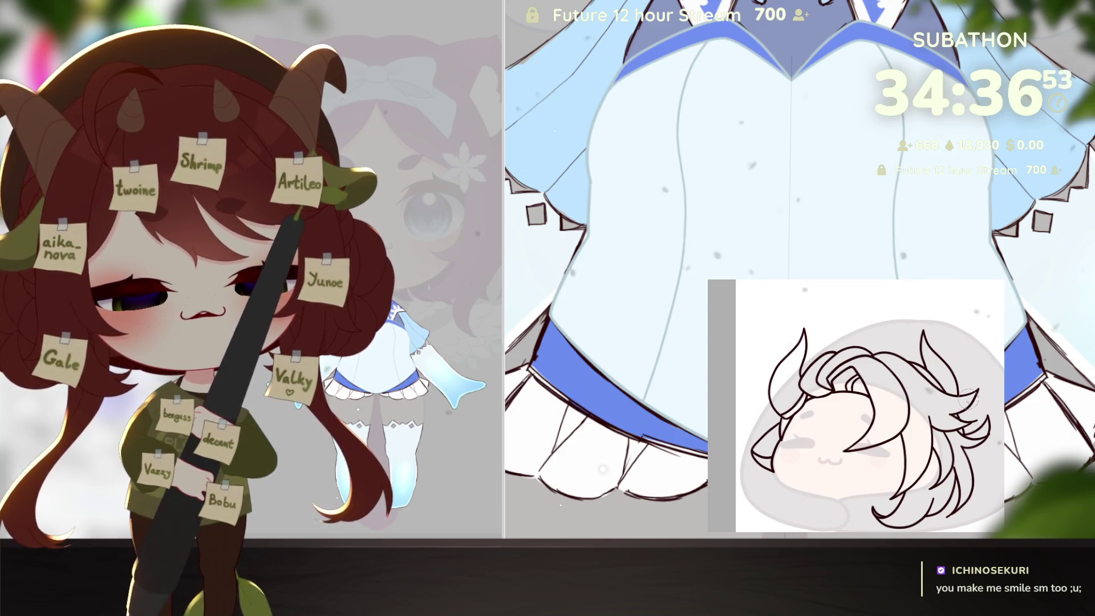
{"action": "scroll", "coordinate": [969, 402], "scroll_direction": "down", "scroll_amount": 2}
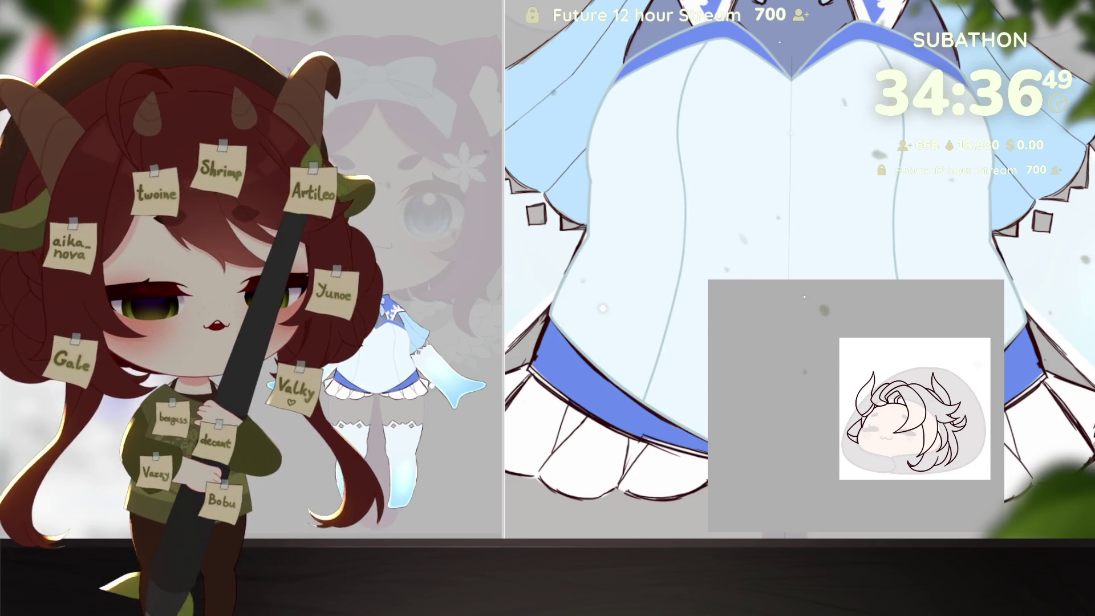
{"action": "scroll", "coordinate": [910, 419], "scroll_direction": "up", "scroll_amount": 2}
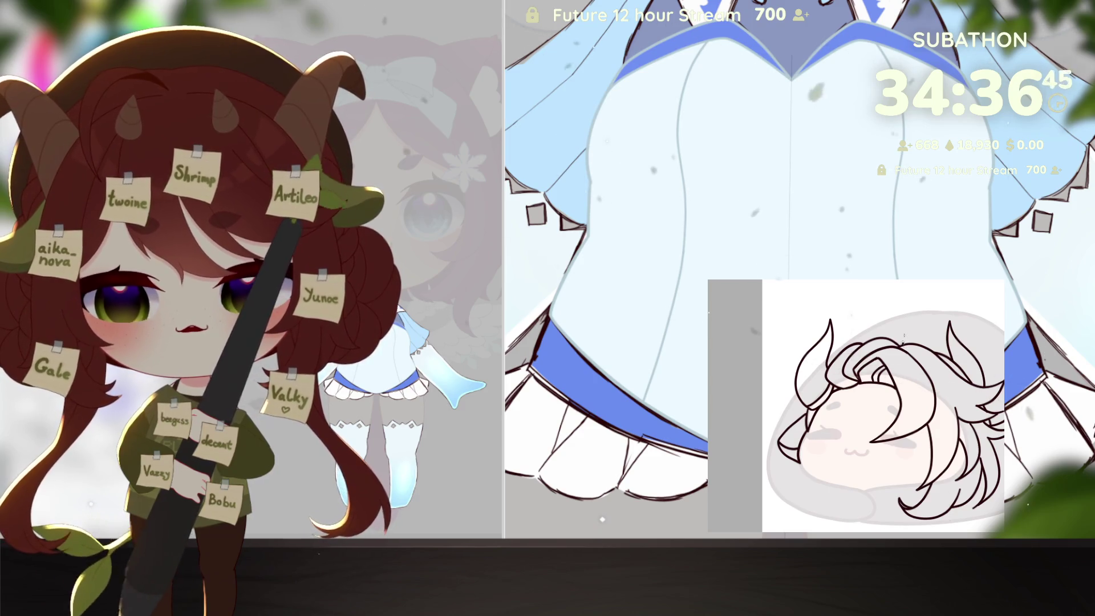
{"action": "left_click_drag", "start_coordinate": [902, 341], "coordinate": [871, 304]}
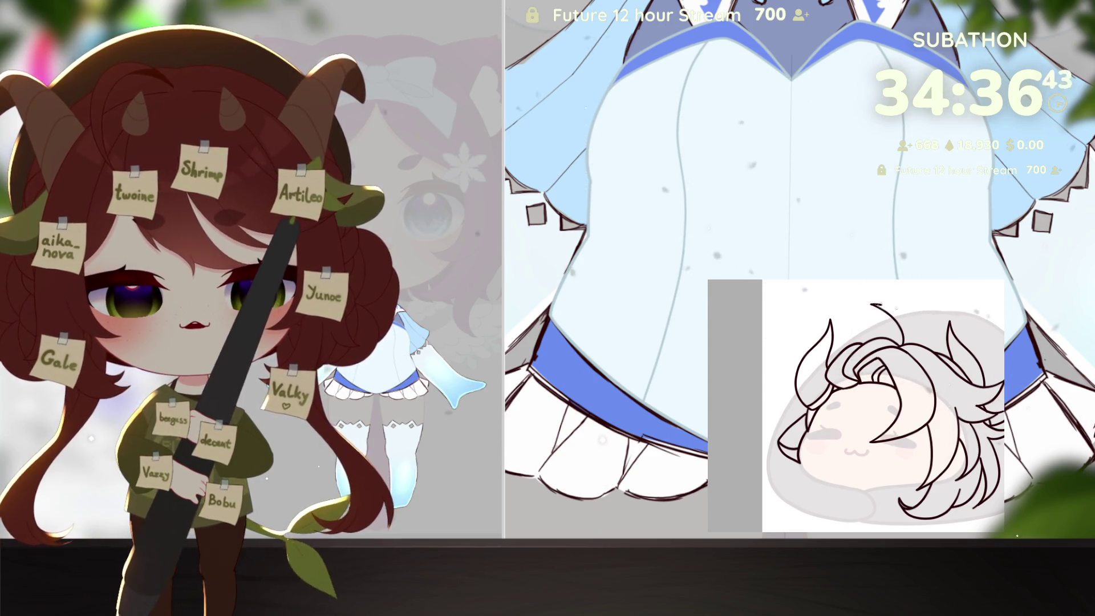
{"action": "left_click_drag", "start_coordinate": [919, 342], "coordinate": [919, 305]}
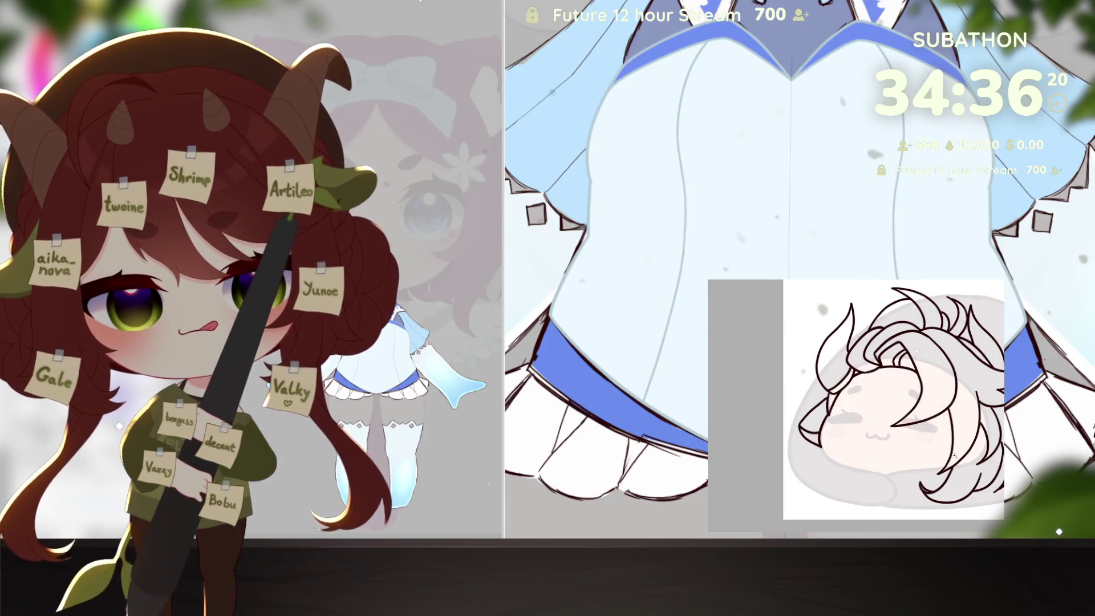
Step: Select part of the hair strokes, adjust them and commit the change
{"action": "scroll", "coordinate": [954, 455], "scroll_direction": "down", "scroll_amount": 3}
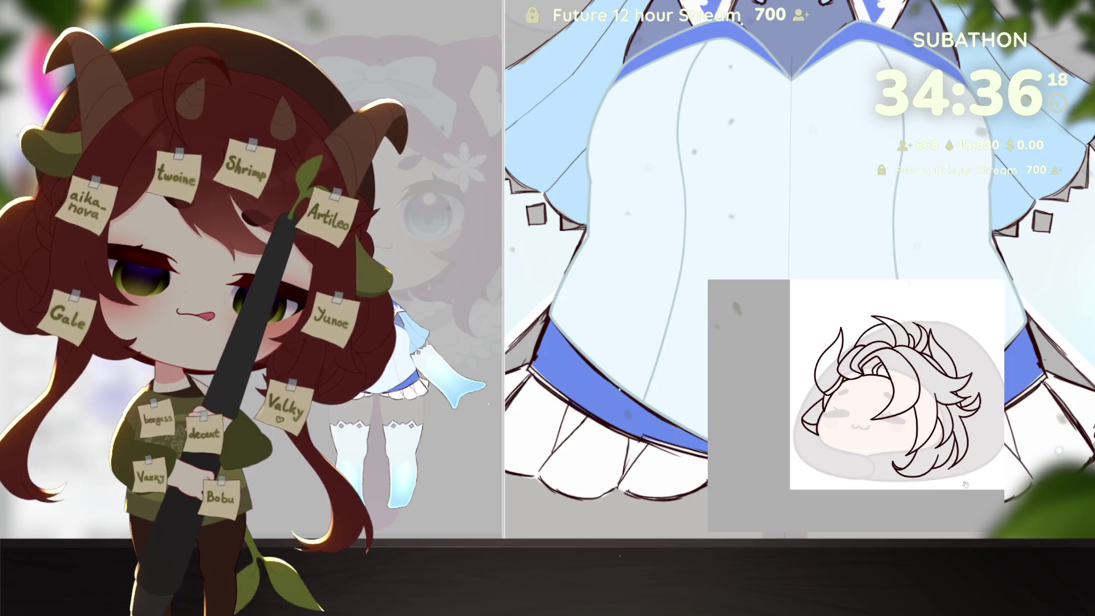
{"action": "scroll", "coordinate": [965, 484], "scroll_direction": "up", "scroll_amount": 1}
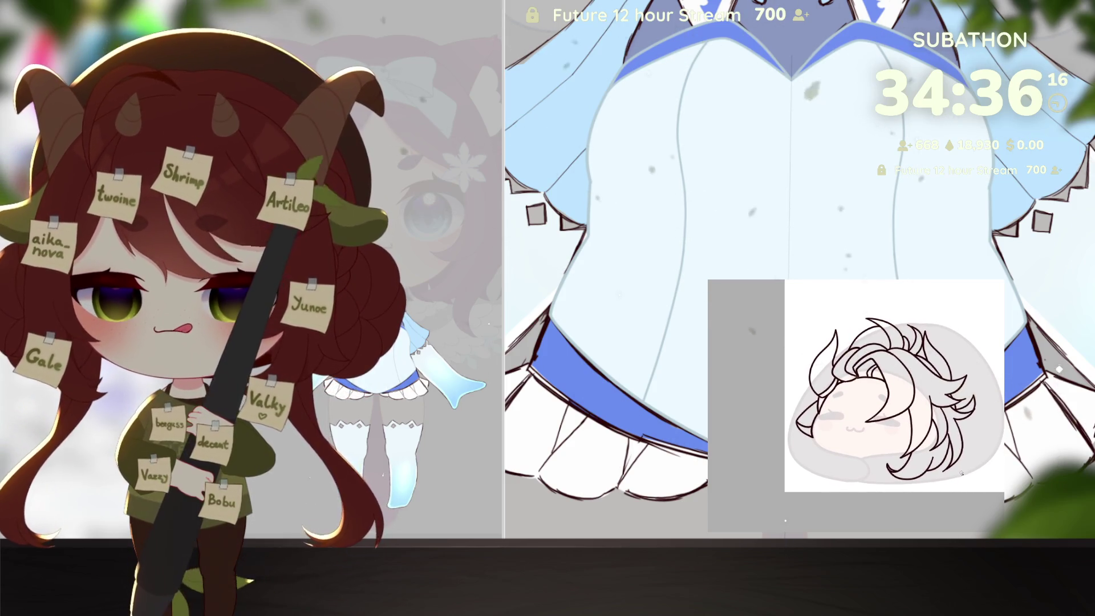
{"action": "scroll", "coordinate": [962, 472], "scroll_direction": "up", "scroll_amount": 1}
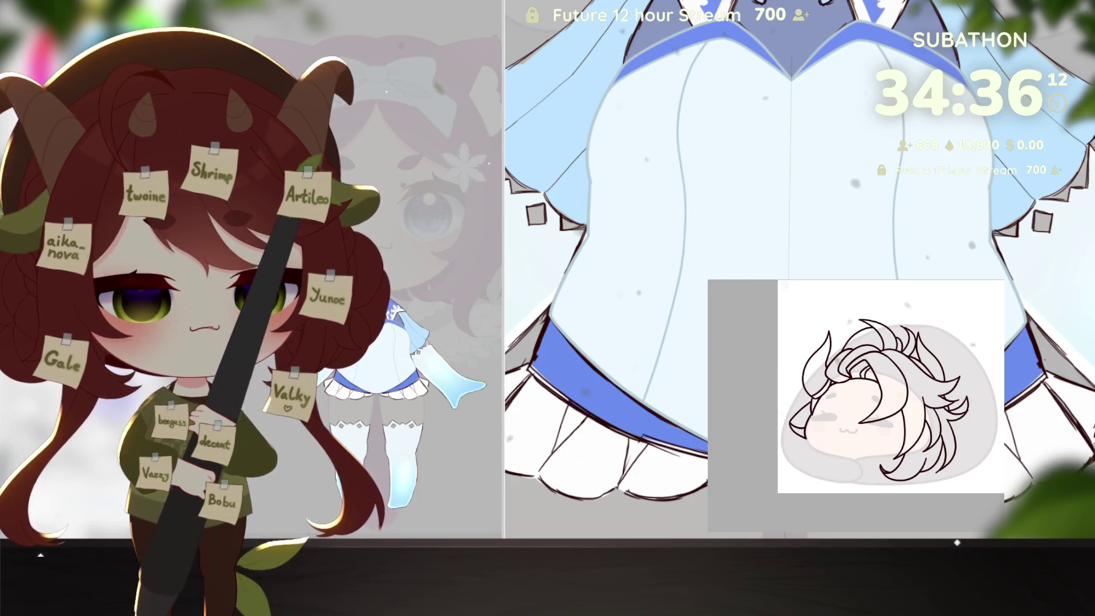
{"action": "left_click_drag", "start_coordinate": [840, 318], "coordinate": [916, 351]}
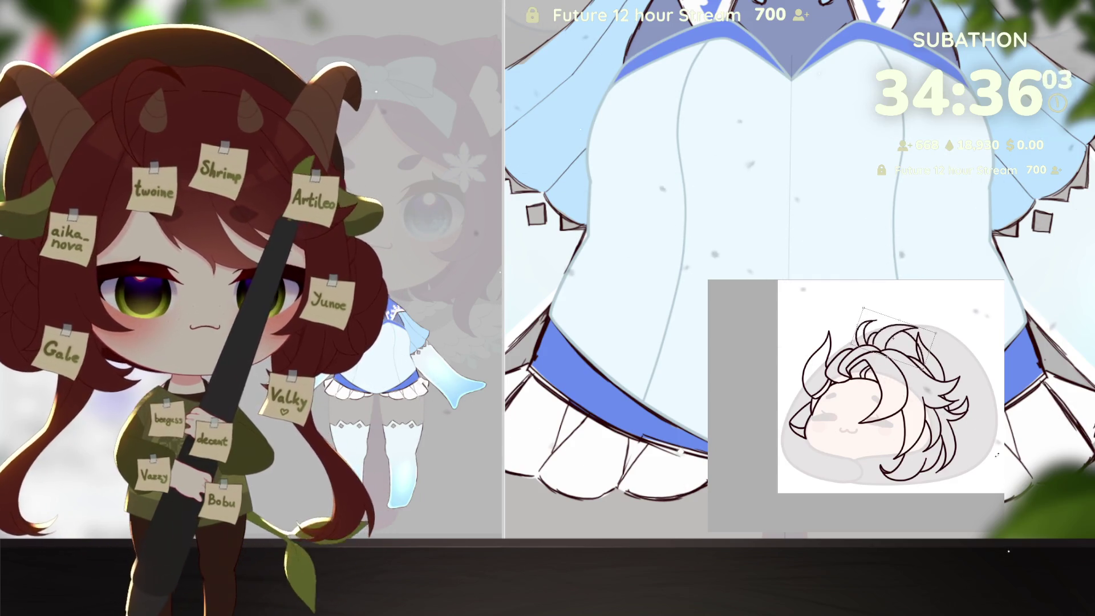
{"action": "key", "text": "Return"}
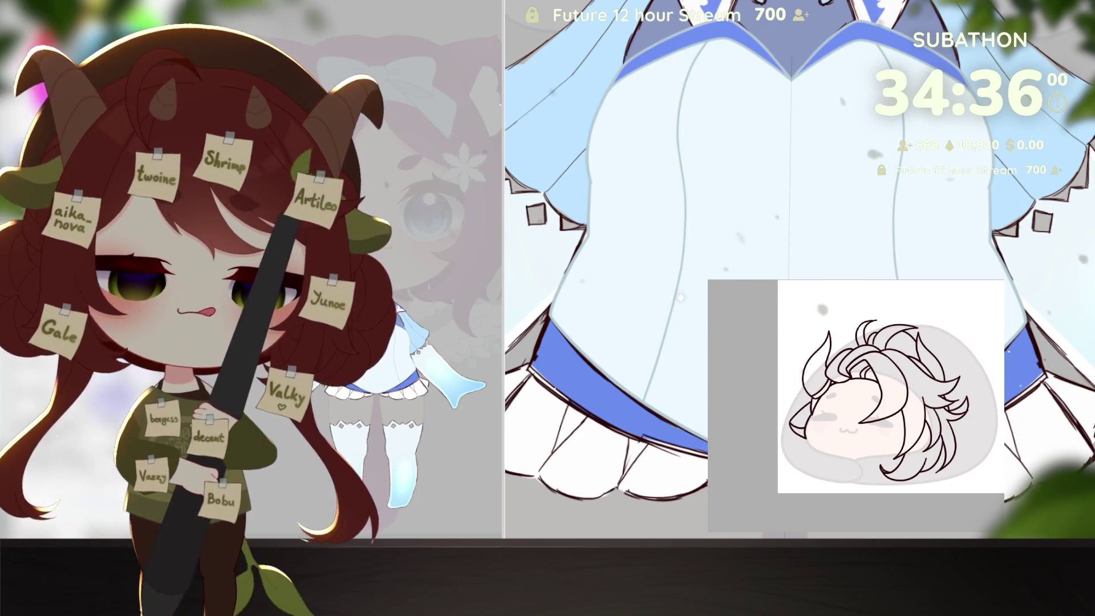
{"action": "left_click_drag", "start_coordinate": [929, 474], "coordinate": [916, 473]}
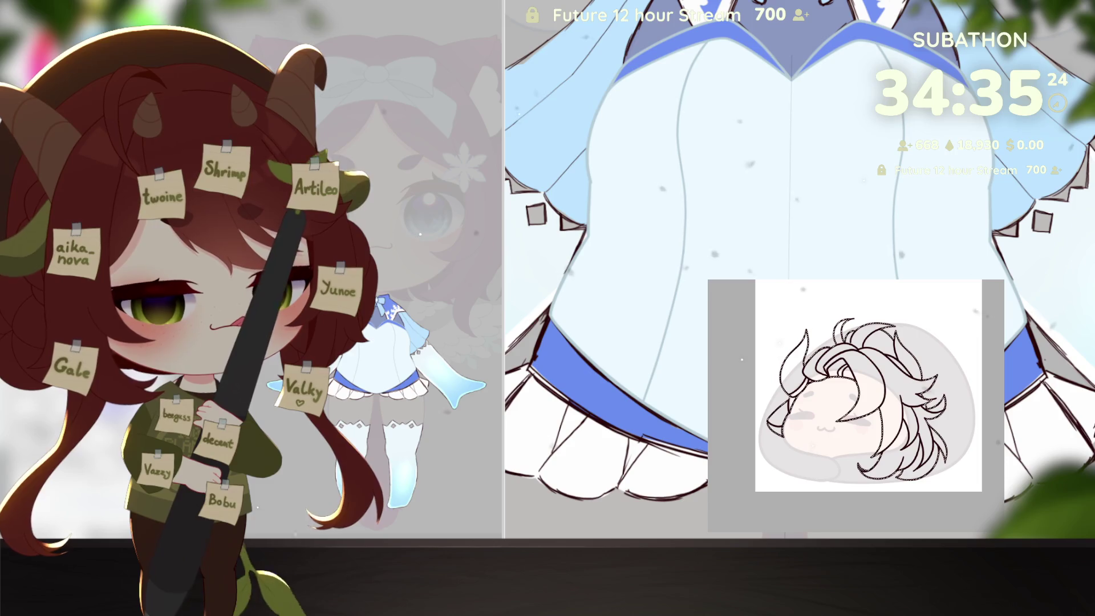
Step: Fill the selected hair area with red
{"action": "key", "text": "alt+BackSpace"}
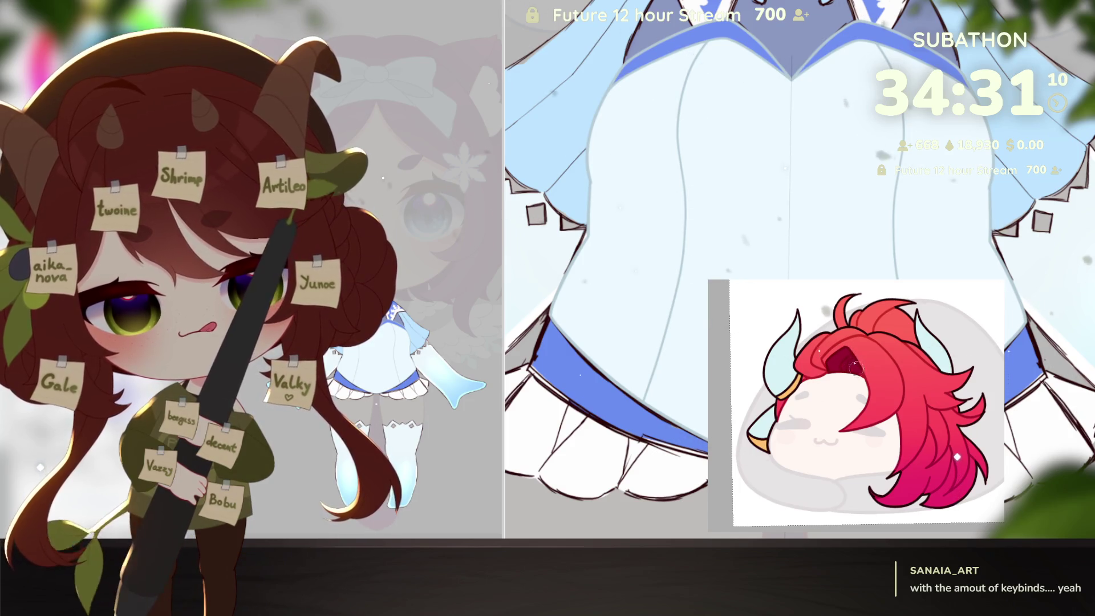
Step: Zoom in and out on the blob emote to work on its body and face
{"action": "scroll", "coordinate": [880, 341], "scroll_direction": "down", "scroll_amount": 5}
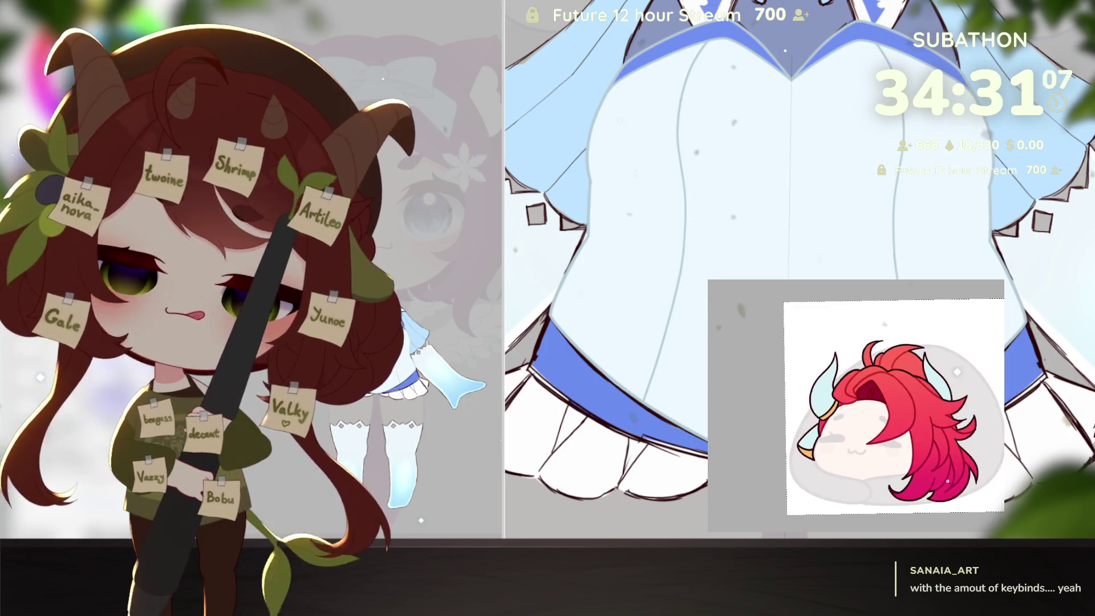
{"action": "scroll", "coordinate": [949, 496], "scroll_direction": "up", "scroll_amount": 3}
{"action": "scroll", "coordinate": [947, 497], "scroll_direction": "up", "scroll_amount": 1}
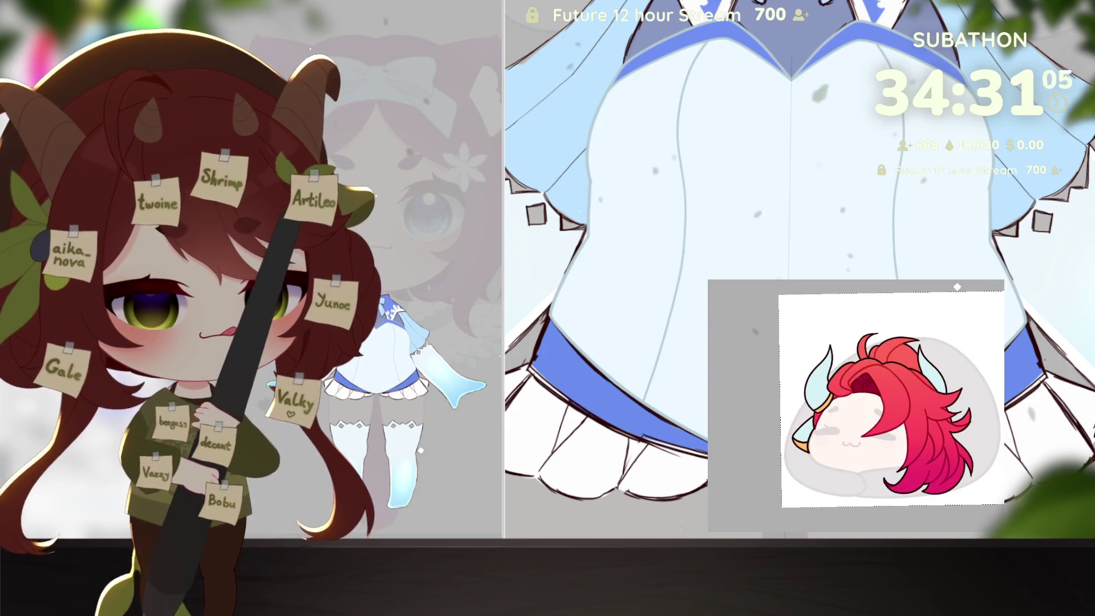
{"action": "scroll", "coordinate": [957, 286], "scroll_direction": "up", "scroll_amount": 2}
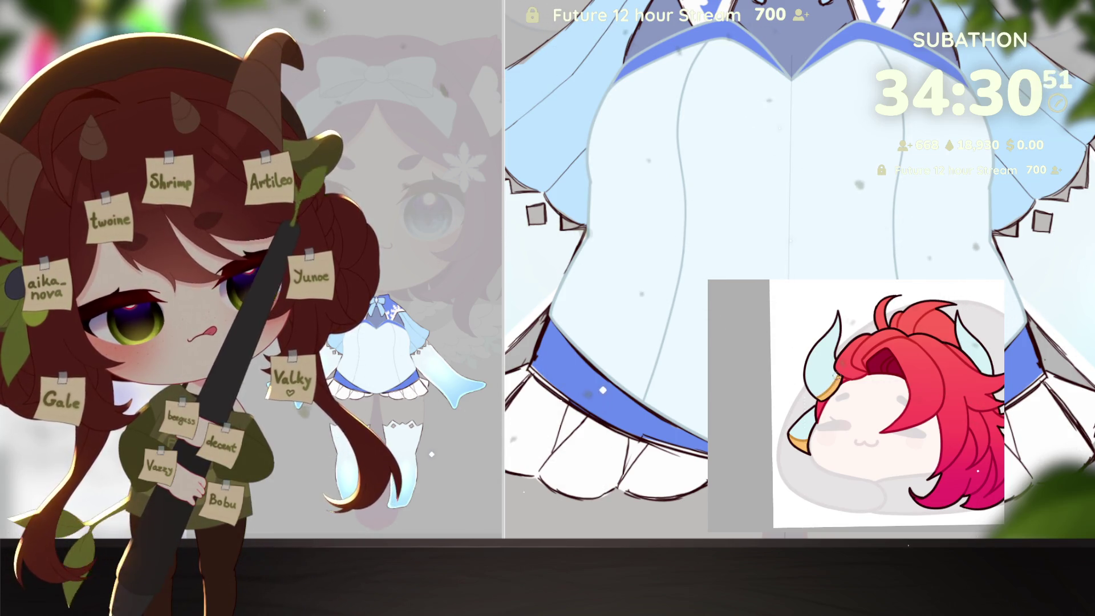
{"action": "scroll", "coordinate": [866, 412], "scroll_direction": "down", "scroll_amount": 3}
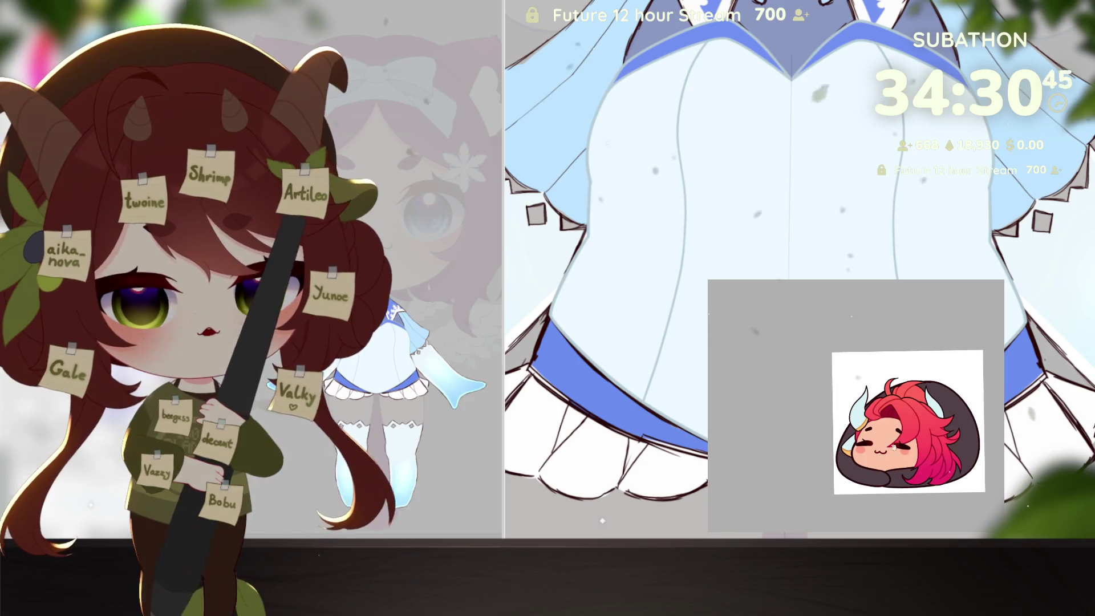
Step: Pan the emote view left and rotate the canvas counter-clockwise toward the blank area
{"action": "scroll", "coordinate": [910, 402], "scroll_direction": "up", "scroll_amount": 2}
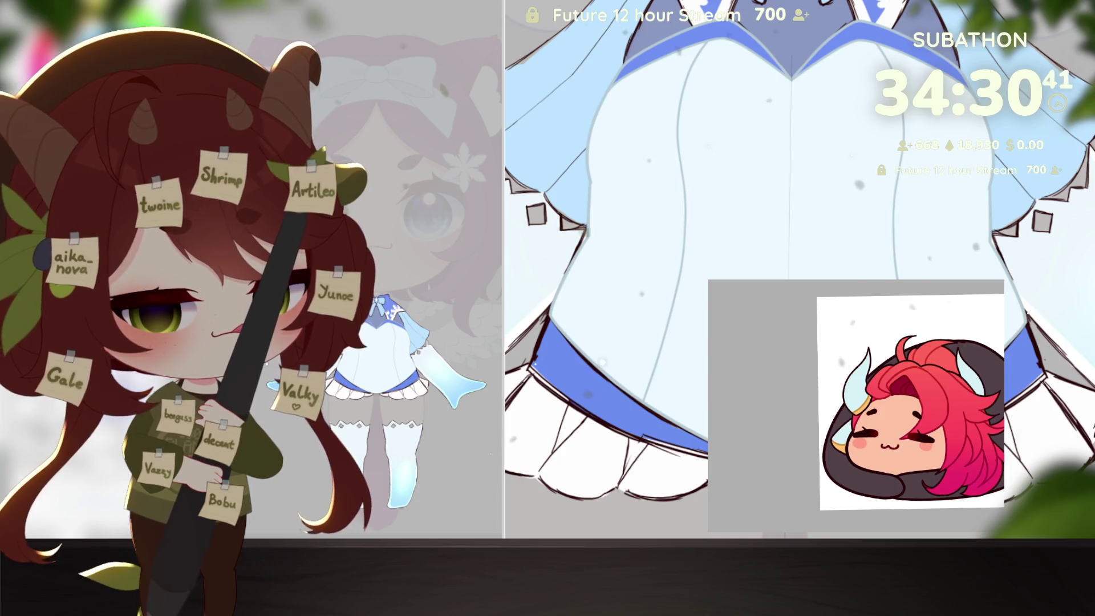
{"action": "scroll", "coordinate": [891, 475], "scroll_direction": "up", "scroll_amount": 1}
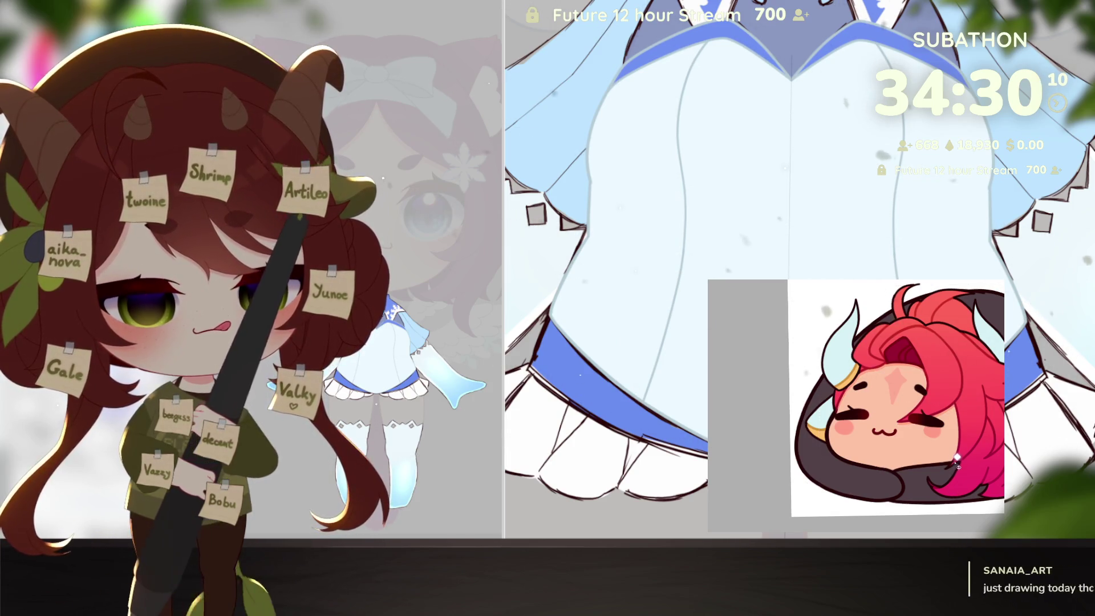
{"action": "scroll", "coordinate": [956, 415], "scroll_direction": "down", "scroll_amount": 1}
{"action": "left_click_drag", "start_coordinate": [947, 482], "coordinate": [925, 495]}
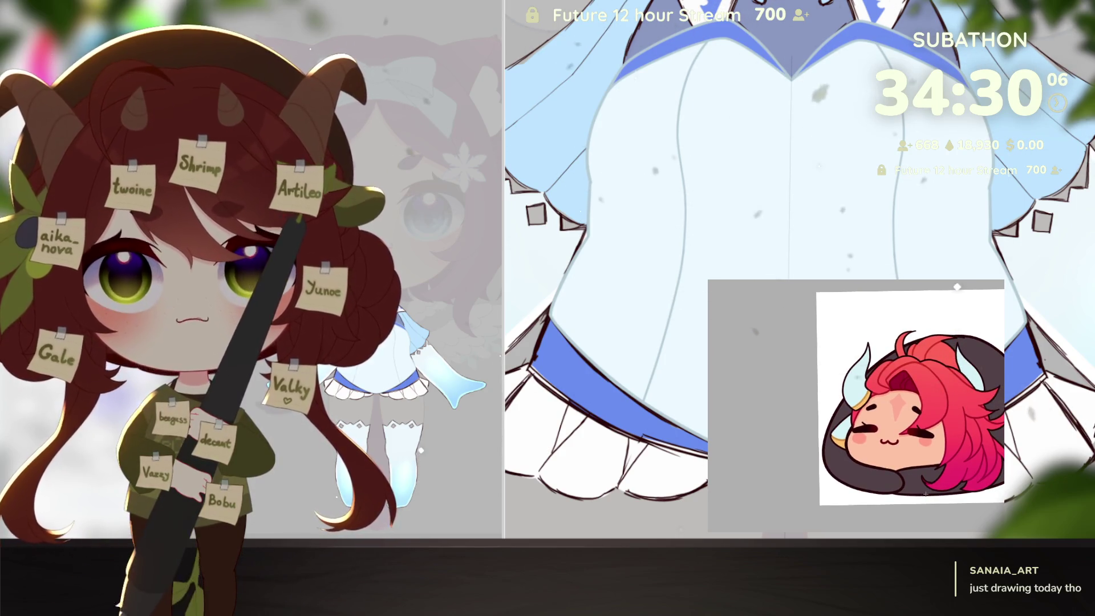
{"action": "left_click_drag", "start_coordinate": [925, 493], "coordinate": [937, 500]}
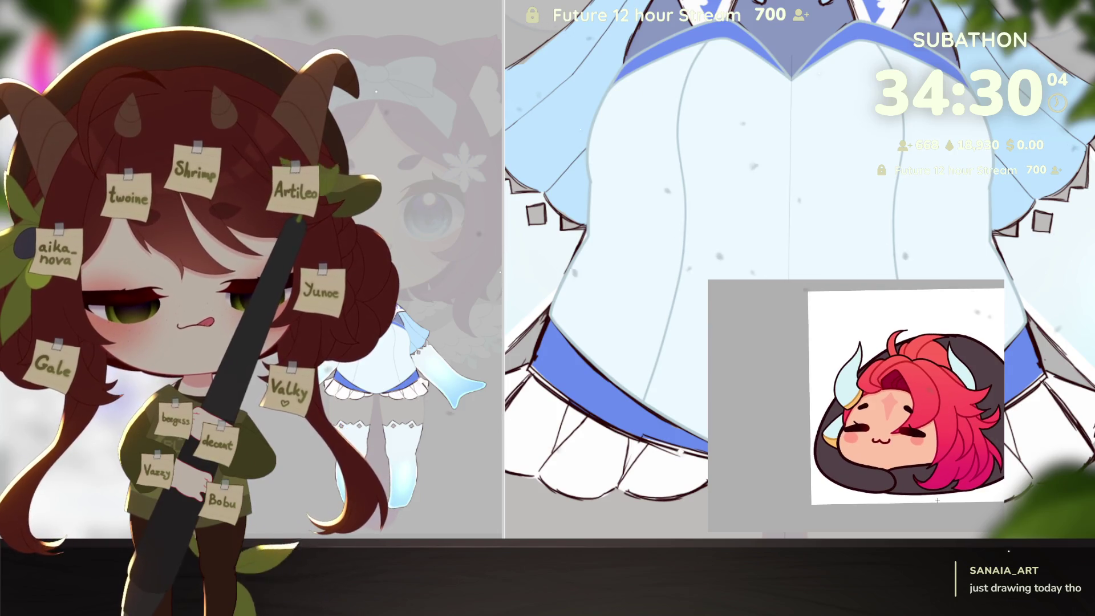
{"action": "scroll", "coordinate": [955, 507], "scroll_direction": "down", "scroll_amount": 4}
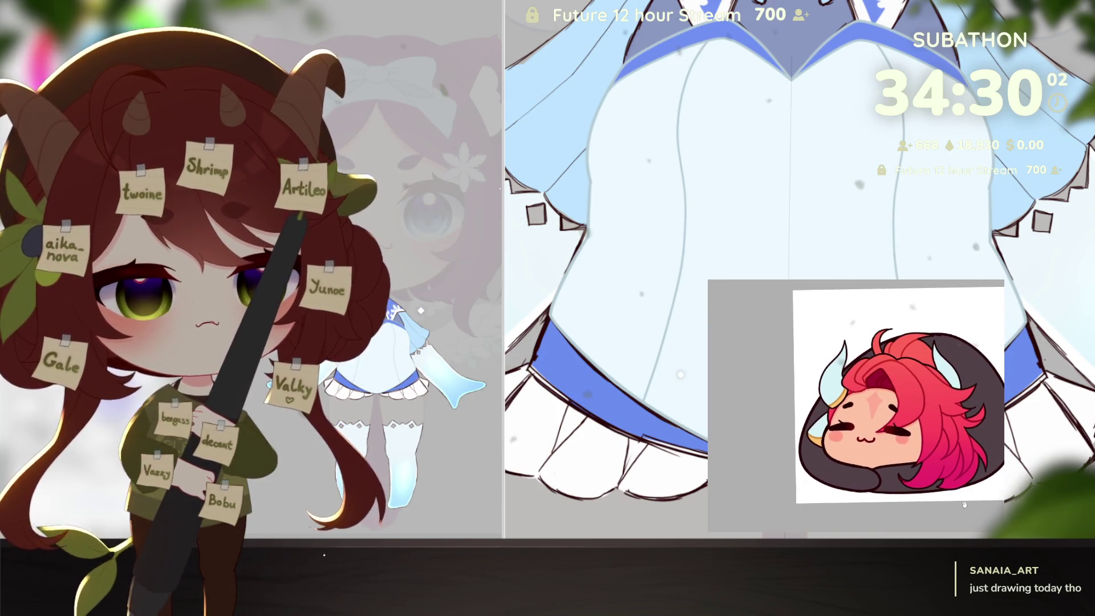
{"action": "scroll", "coordinate": [955, 493], "scroll_direction": "up", "scroll_amount": 4}
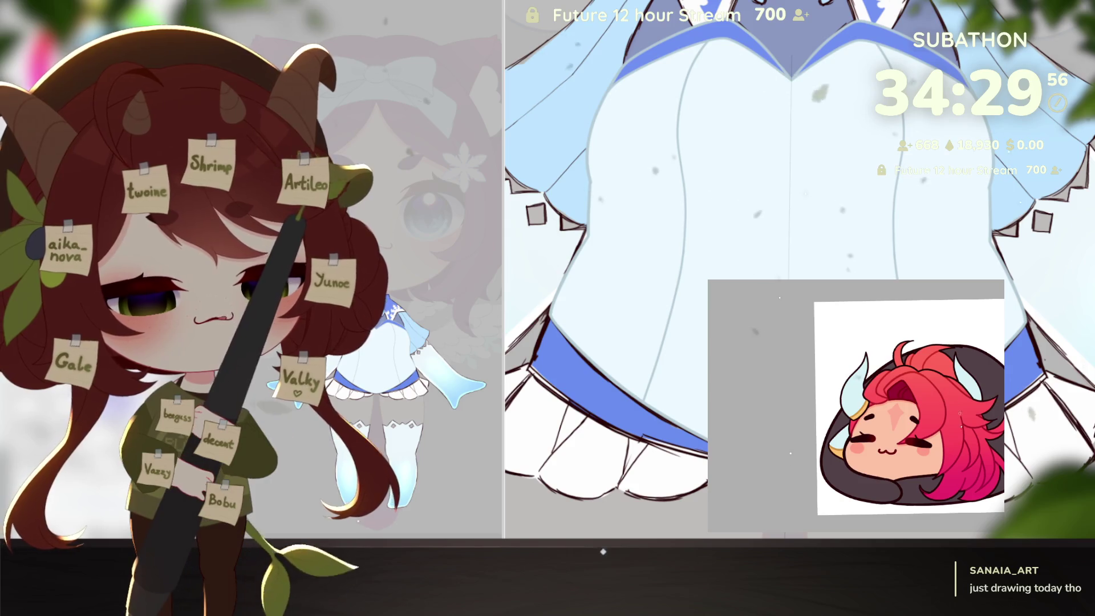
{"action": "left_click_drag", "start_coordinate": [790, 480], "coordinate": [859, 466]}
{"action": "scroll", "coordinate": [860, 466], "scroll_direction": "up", "scroll_amount": 3}
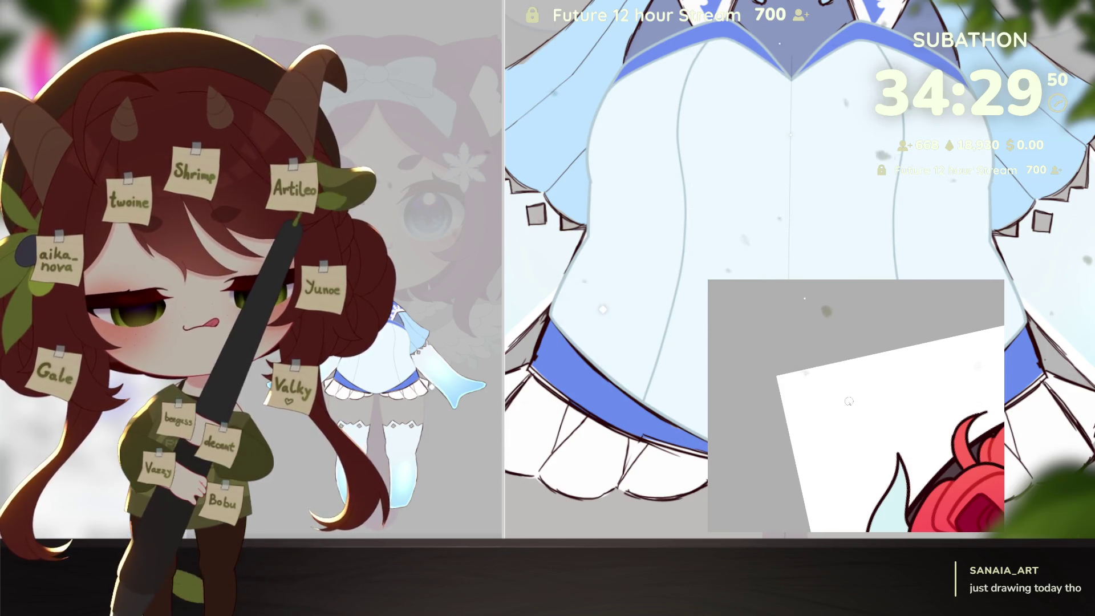
Step: Handwrite the signature name and the date 7.10.25 in the blank area below the emote
{"action": "mouse_move", "coordinate": [877, 414]}
{"action": "left_mouse_down"}
{"action": "mouse_move", "coordinate": [839, 448]}
{"action": "mouse_move", "coordinate": [878, 438]}
{"action": "mouse_move", "coordinate": [891, 417]}
{"action": "mouse_move", "coordinate": [915, 422]}
{"action": "mouse_move", "coordinate": [902, 449]}
{"action": "mouse_move", "coordinate": [916, 406]}
{"action": "mouse_move", "coordinate": [954, 432]}
{"action": "mouse_move", "coordinate": [970, 410]}
{"action": "mouse_move", "coordinate": [903, 449]}
{"action": "left_mouse_up"}
{"action": "mouse_move", "coordinate": [941, 406]}
{"action": "left_mouse_down"}
{"action": "mouse_move", "coordinate": [924, 414]}
{"action": "mouse_move", "coordinate": [940, 435]}
{"action": "mouse_move", "coordinate": [954, 421]}
{"action": "mouse_move", "coordinate": [925, 421]}
{"action": "mouse_move", "coordinate": [970, 425]}
{"action": "mouse_move", "coordinate": [971, 439]}
{"action": "mouse_move", "coordinate": [898, 439]}
{"action": "mouse_move", "coordinate": [940, 438]}
{"action": "mouse_move", "coordinate": [902, 428]}
{"action": "left_mouse_up"}
{"action": "left_click", "coordinate": [938, 427]}
{"action": "left_click", "coordinate": [894, 429]}
{"action": "left_click_drag", "start_coordinate": [912, 418], "coordinate": [938, 421]}
{"action": "left_click", "coordinate": [920, 425]}
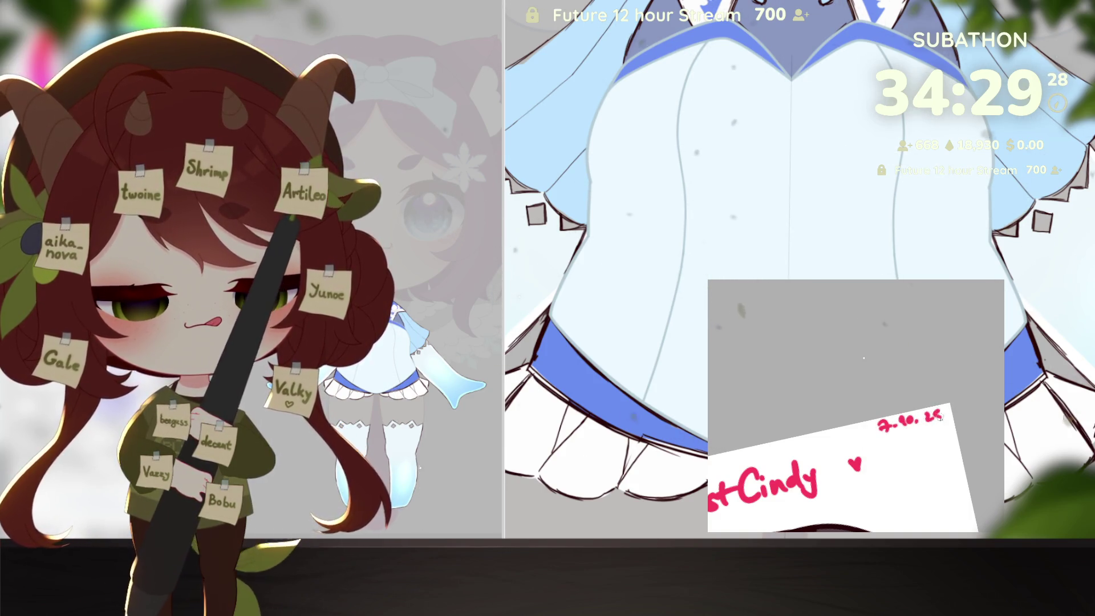
Step: Reset the view upright and delete the signature and date
{"action": "left_click_drag", "start_coordinate": [915, 473], "coordinate": [895, 402]}
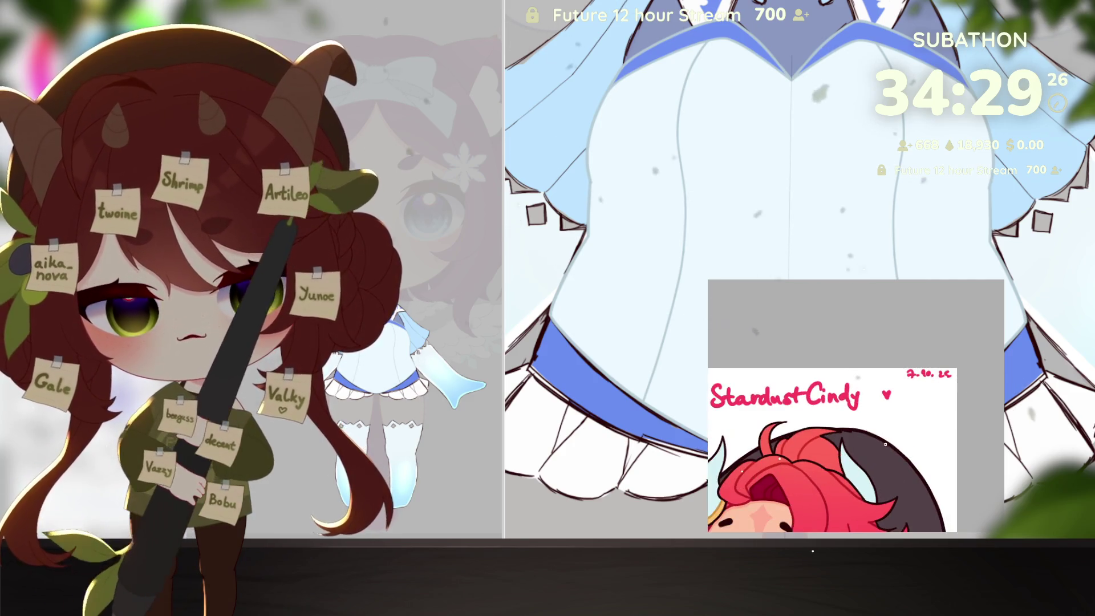
{"action": "key", "text": "ctrl+0"}
{"action": "key", "text": "Delete"}
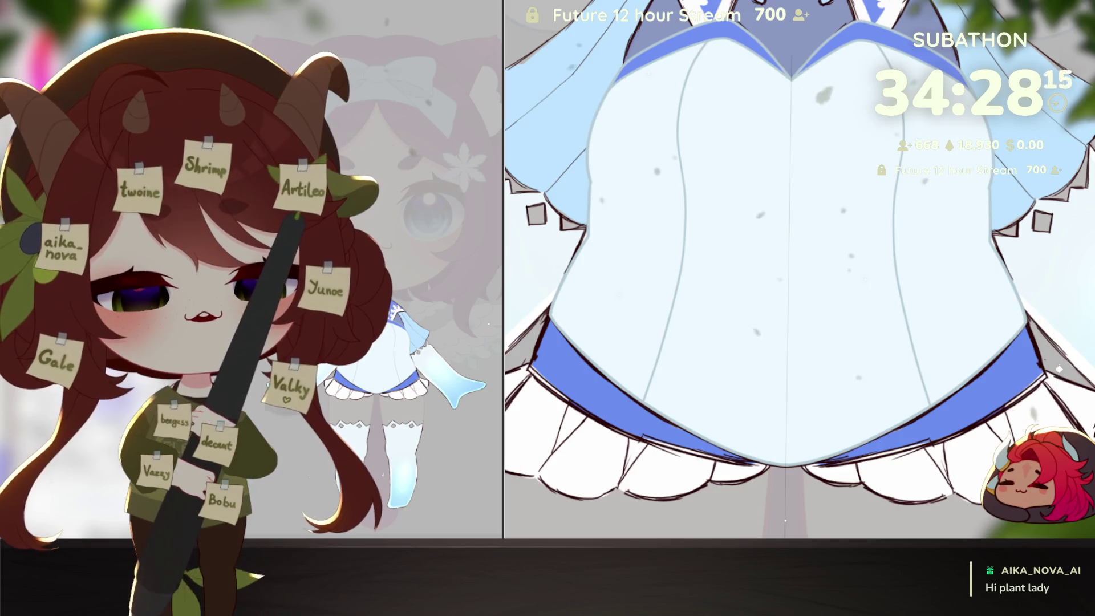
{"action": "scroll", "coordinate": [817, 217], "scroll_direction": "down", "scroll_amount": 3}
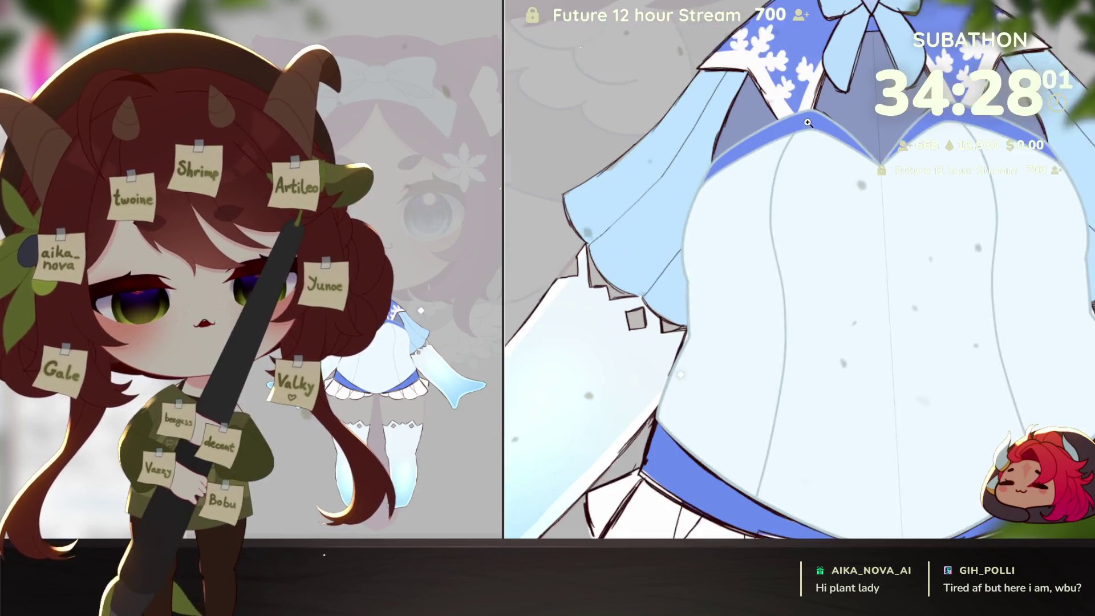
{"action": "scroll", "coordinate": [769, 160], "scroll_direction": "up", "scroll_amount": 5}
{"action": "scroll", "coordinate": [864, 268], "scroll_direction": "down", "scroll_amount": 5}
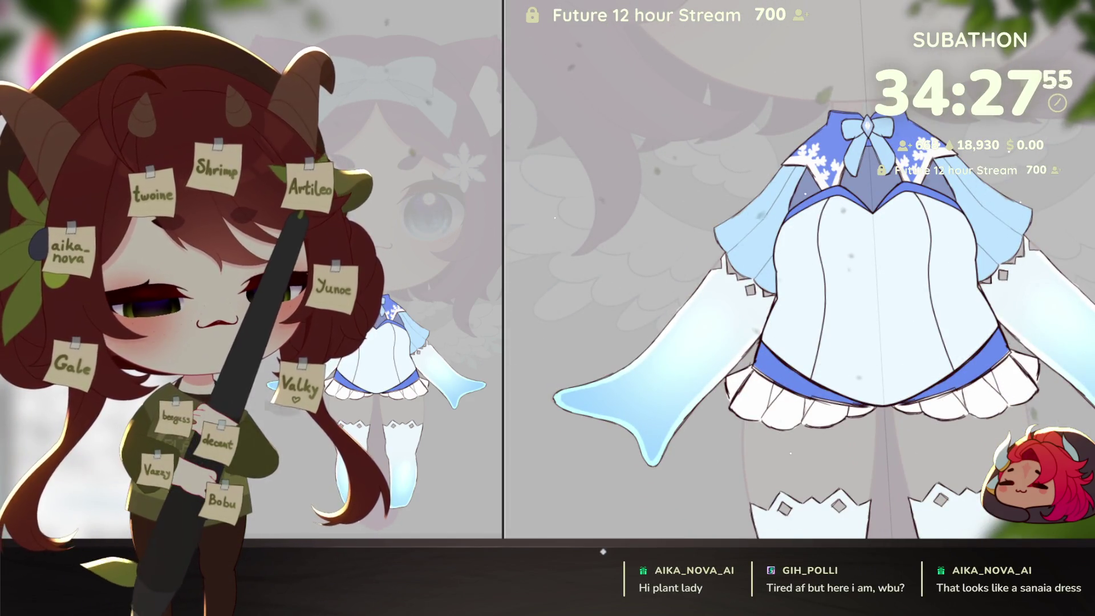
Step: Shrink the brush and paint the blue trim along the bodice edge into the corner
{"action": "left_click_drag", "start_coordinate": [930, 342], "coordinate": [907, 344]}
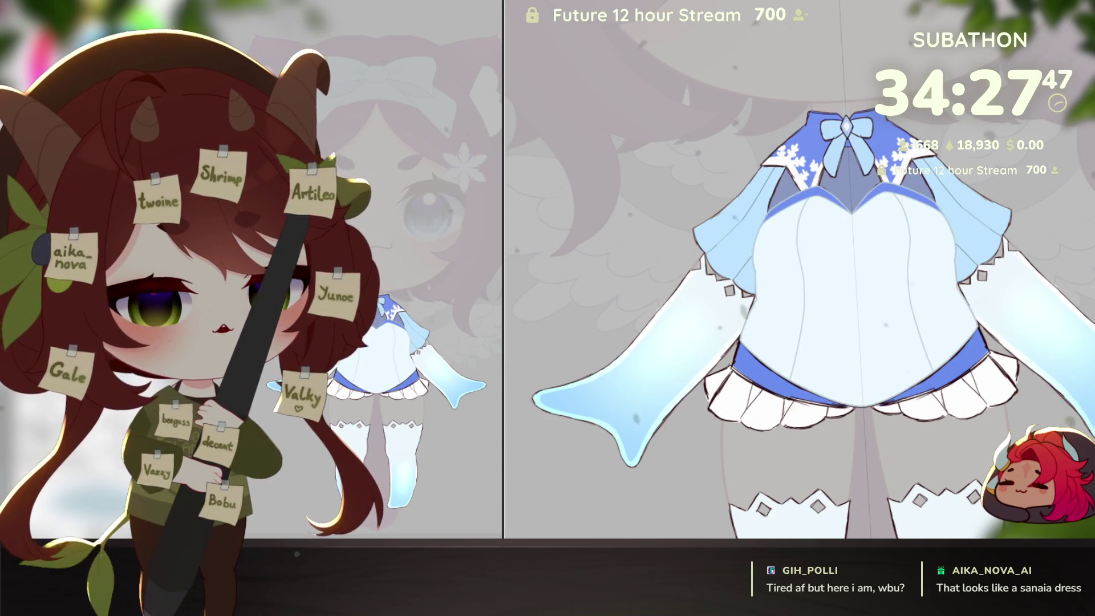
{"action": "scroll", "coordinate": [784, 283], "scroll_direction": "up", "scroll_amount": 2}
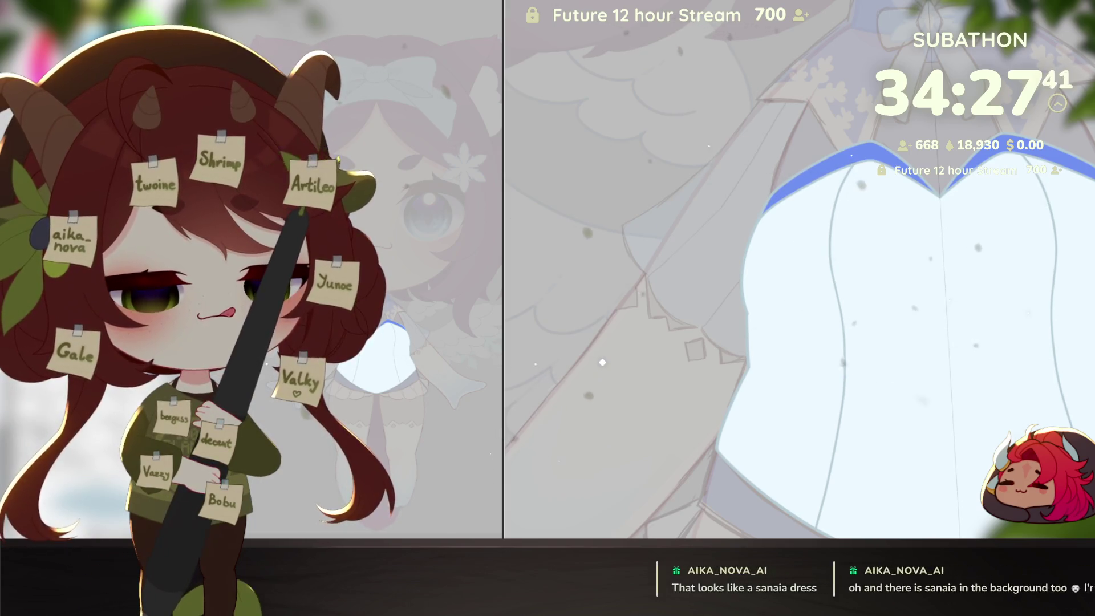
{"action": "mouse_move", "coordinate": [845, 380]}
{"action": "left_mouse_down"}
{"action": "mouse_move", "coordinate": [999, 325]}
{"action": "mouse_move", "coordinate": [889, 404]}
{"action": "mouse_move", "coordinate": [870, 386]}
{"action": "left_mouse_up"}
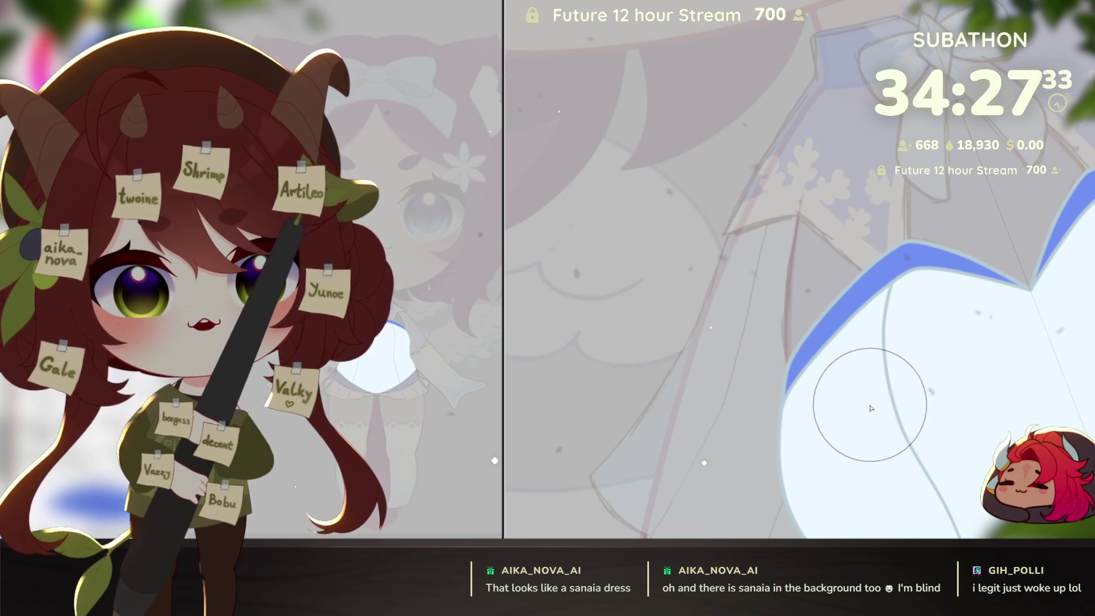
{"action": "key", "text": "bracketleft"}
{"action": "key", "text": "bracketleft"}
{"action": "key", "text": "bracketleft"}
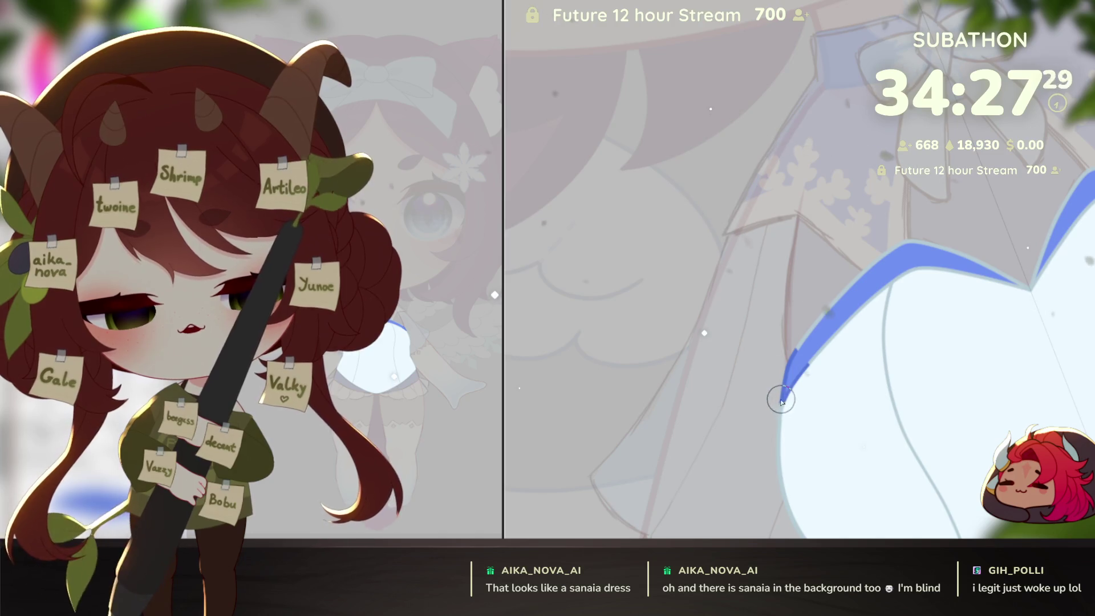
{"action": "left_click_drag", "start_coordinate": [842, 395], "coordinate": [839, 402]}
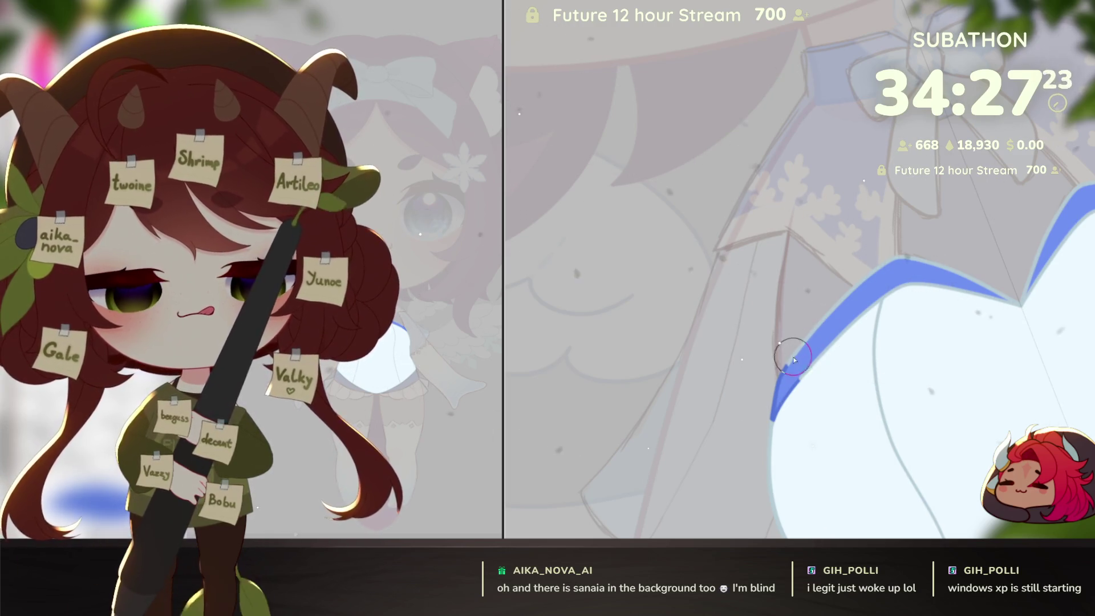
{"action": "left_click_drag", "start_coordinate": [947, 275], "coordinate": [1008, 297]}
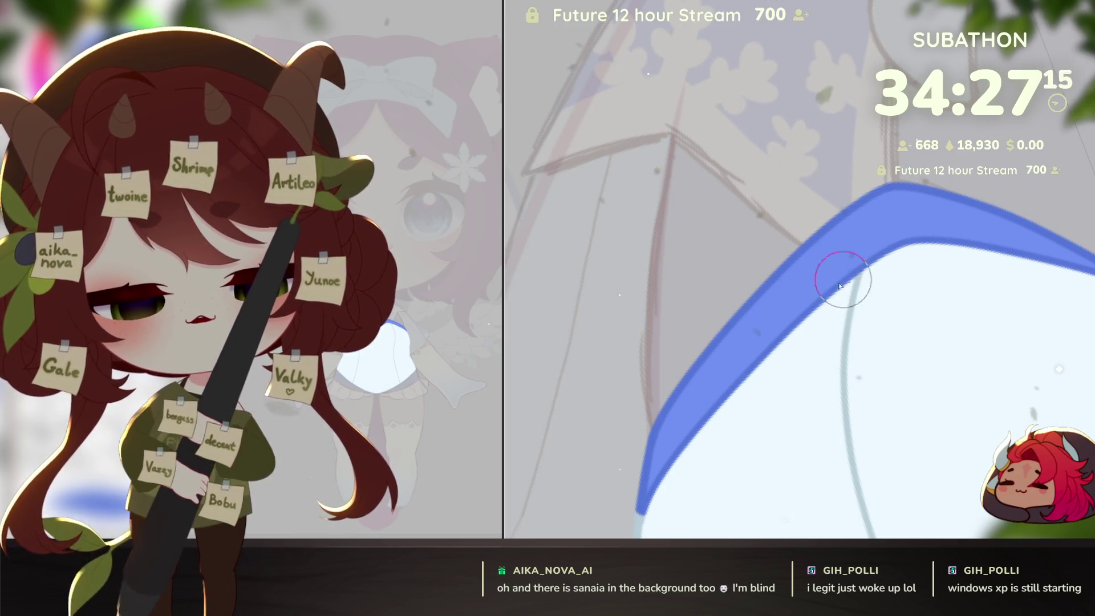
Step: Move the view up toward the skirt sketch and zoom out to see the whole dress
{"action": "mouse_move", "coordinate": [855, 296]}
{"action": "left_mouse_down"}
{"action": "mouse_move", "coordinate": [849, 437]}
{"action": "mouse_move", "coordinate": [815, 364]}
{"action": "left_mouse_up"}
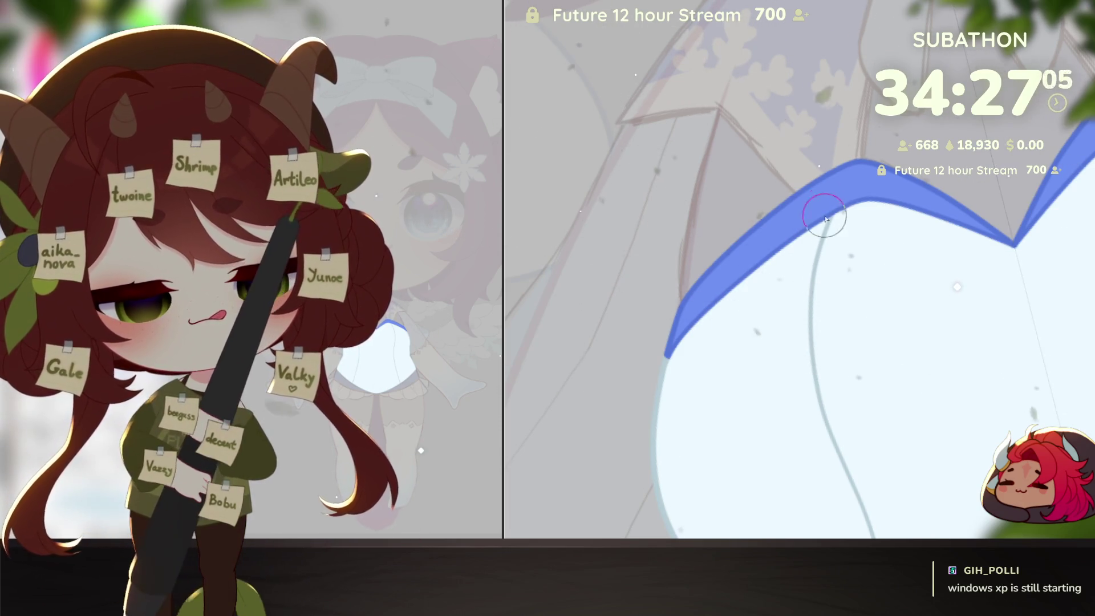
{"action": "scroll", "coordinate": [814, 261], "scroll_direction": "up", "scroll_amount": 2}
{"action": "left_click_drag", "start_coordinate": [848, 422], "coordinate": [831, 151]}
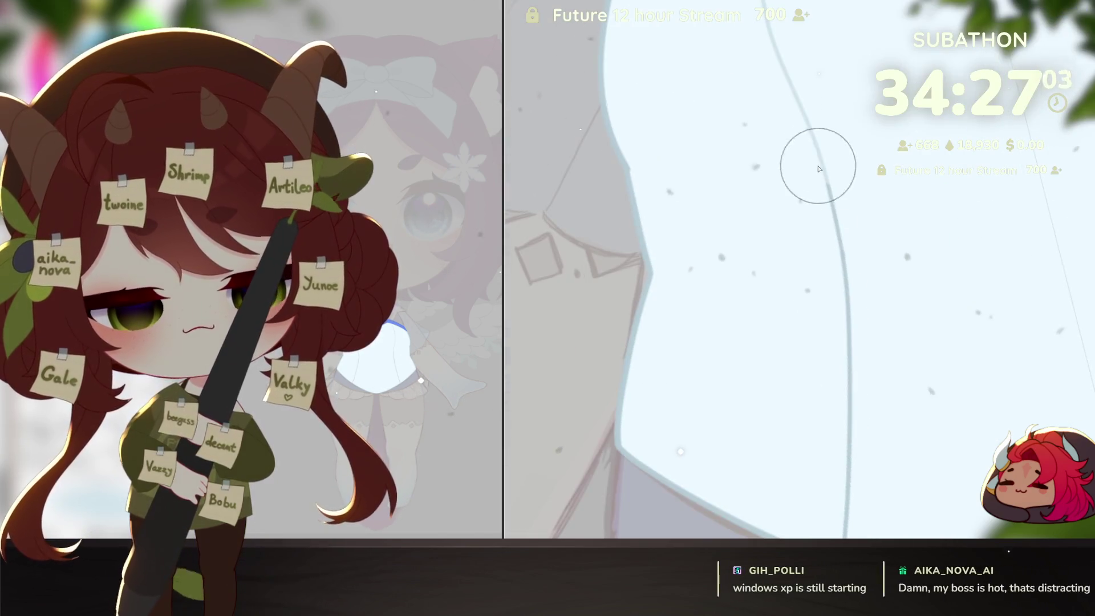
{"action": "scroll", "coordinate": [848, 304], "scroll_direction": "up", "scroll_amount": 1}
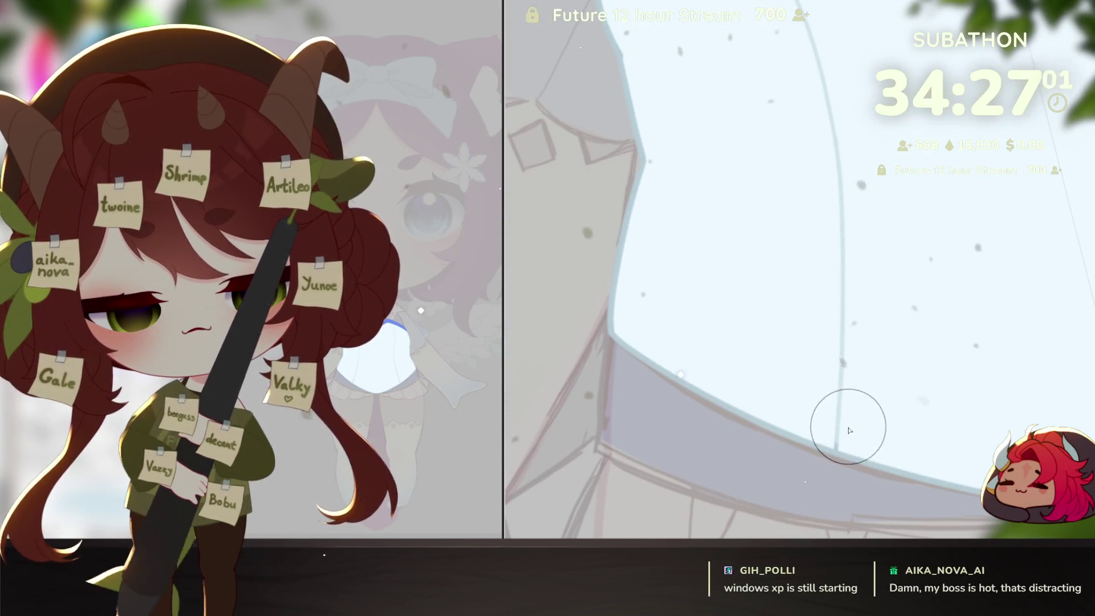
{"action": "left_click", "coordinate": [893, 430], "text": "alt"}
{"action": "left_click", "coordinate": [893, 430], "text": "alt"}
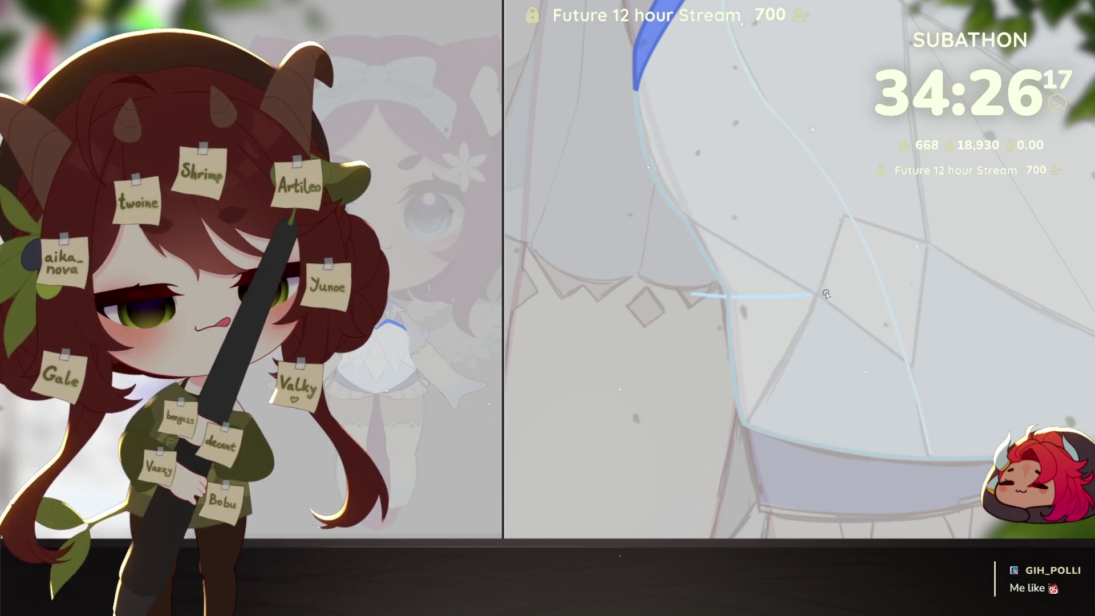
Step: Undo the curved light-blue skirt fold and redraw it as a straighter stroke
{"action": "key", "text": "ctrl+z"}
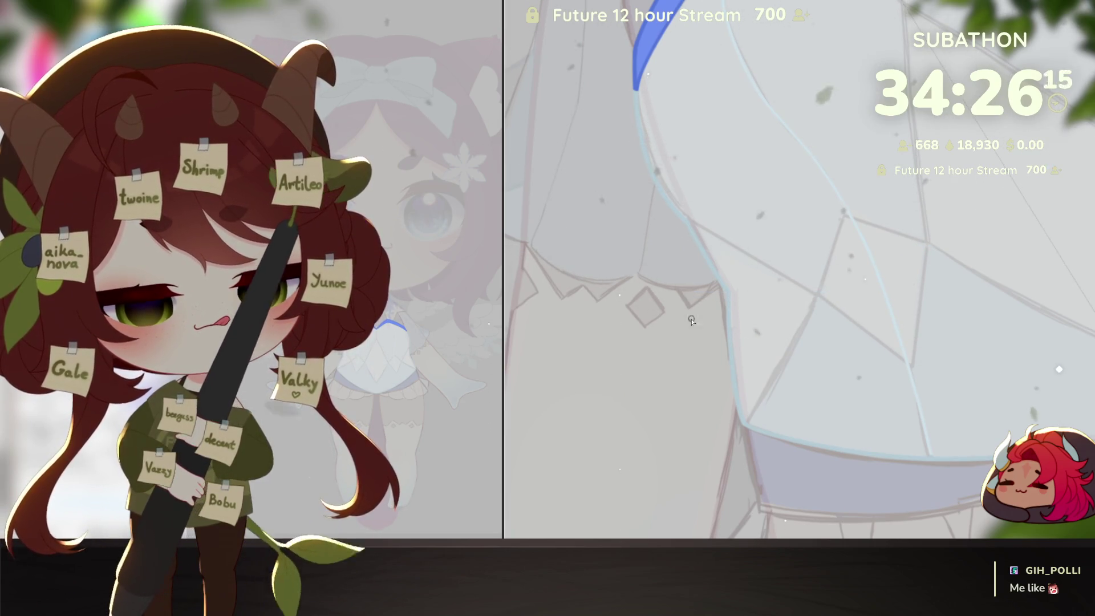
{"action": "left_click_drag", "start_coordinate": [695, 297], "coordinate": [837, 286]}
{"action": "left_click_drag", "start_coordinate": [972, 366], "coordinate": [948, 472]}
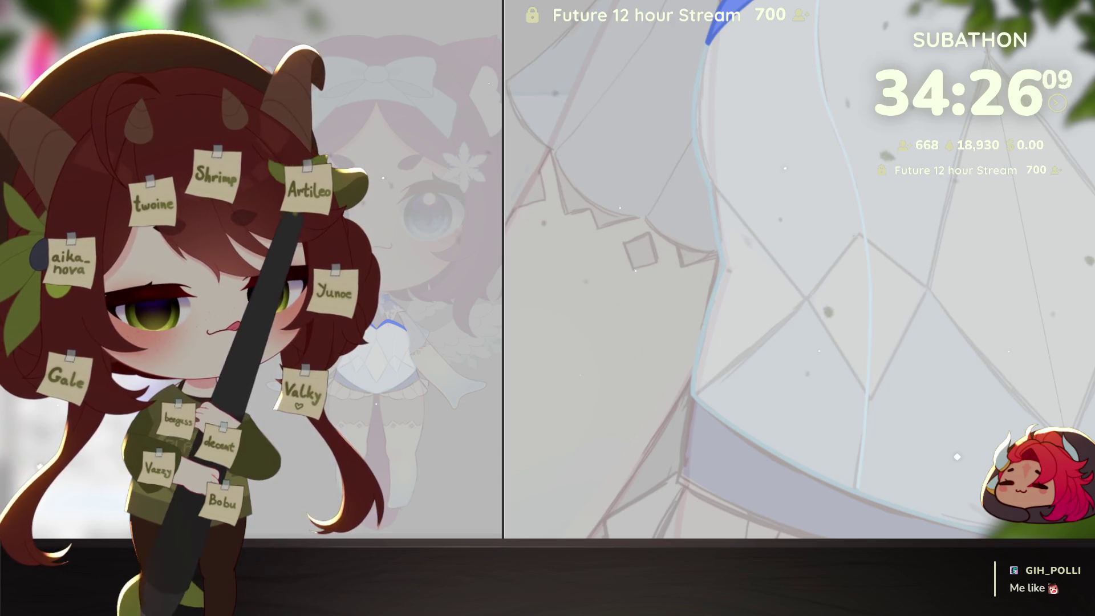
{"action": "left_click_drag", "start_coordinate": [1031, 295], "coordinate": [709, 175]}
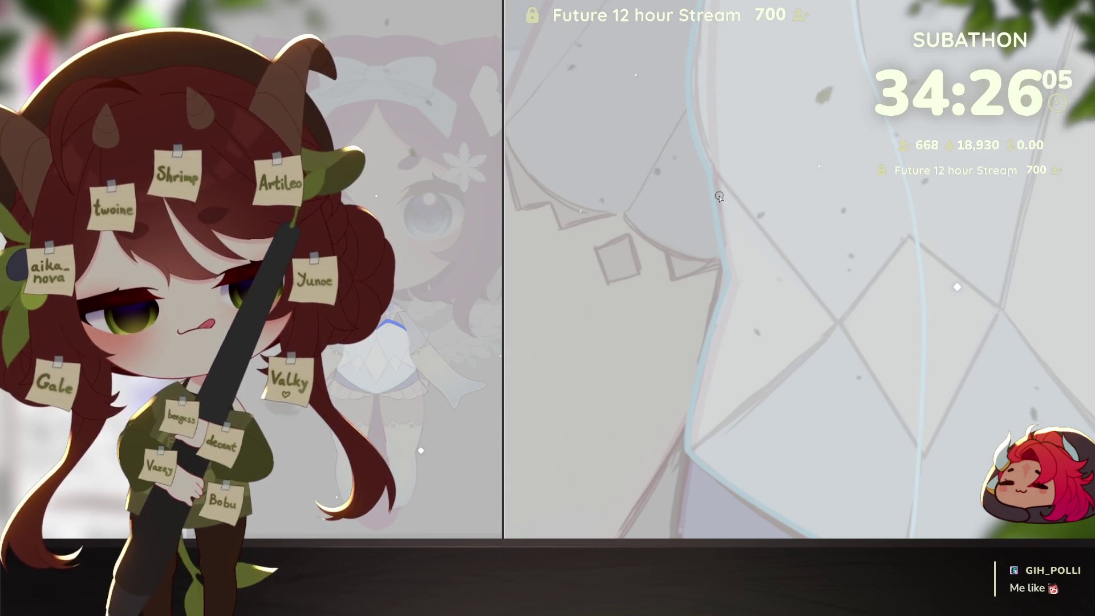
{"action": "mouse_move", "coordinate": [764, 77]}
{"action": "left_mouse_down"}
{"action": "mouse_move", "coordinate": [798, 137]}
{"action": "mouse_move", "coordinate": [780, 177]}
{"action": "left_mouse_up"}
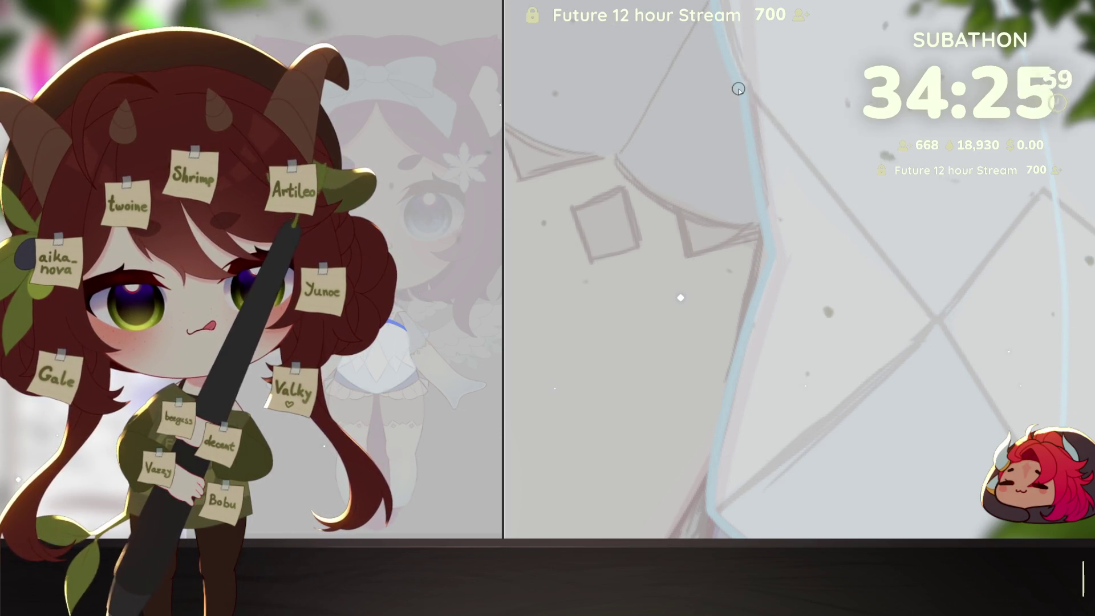
Step: Draw the first dark diagonal line of the zigzag across the skirt hem, redrawing it once
{"action": "left_click_drag", "start_coordinate": [739, 91], "coordinate": [936, 317]}
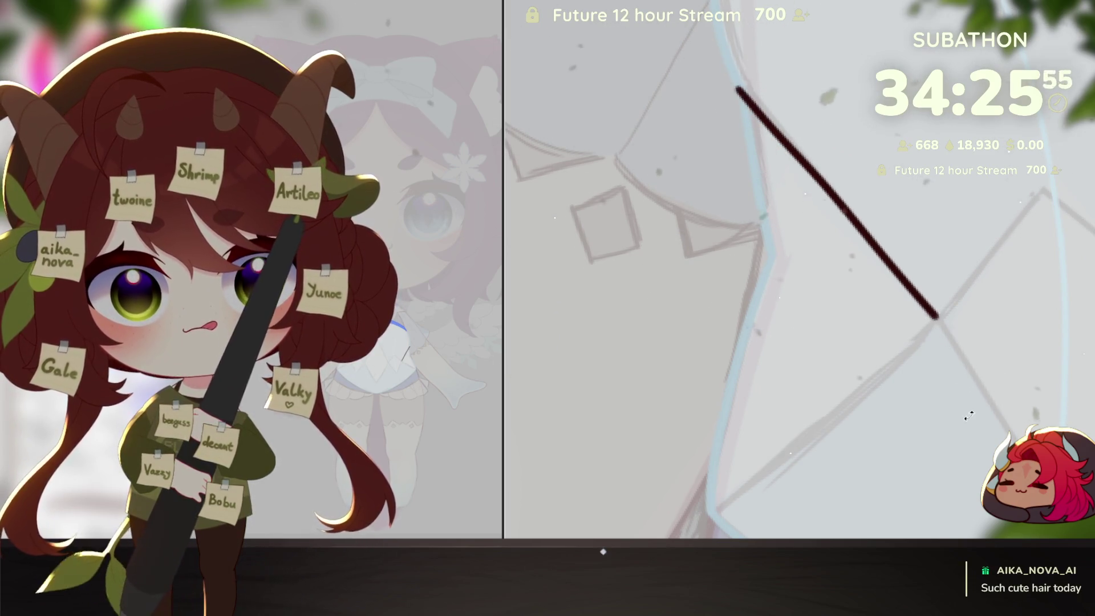
{"action": "mouse_move", "coordinate": [969, 416]}
{"action": "left_mouse_down"}
{"action": "mouse_move", "coordinate": [890, 433]}
{"action": "mouse_move", "coordinate": [876, 408]}
{"action": "left_mouse_up"}
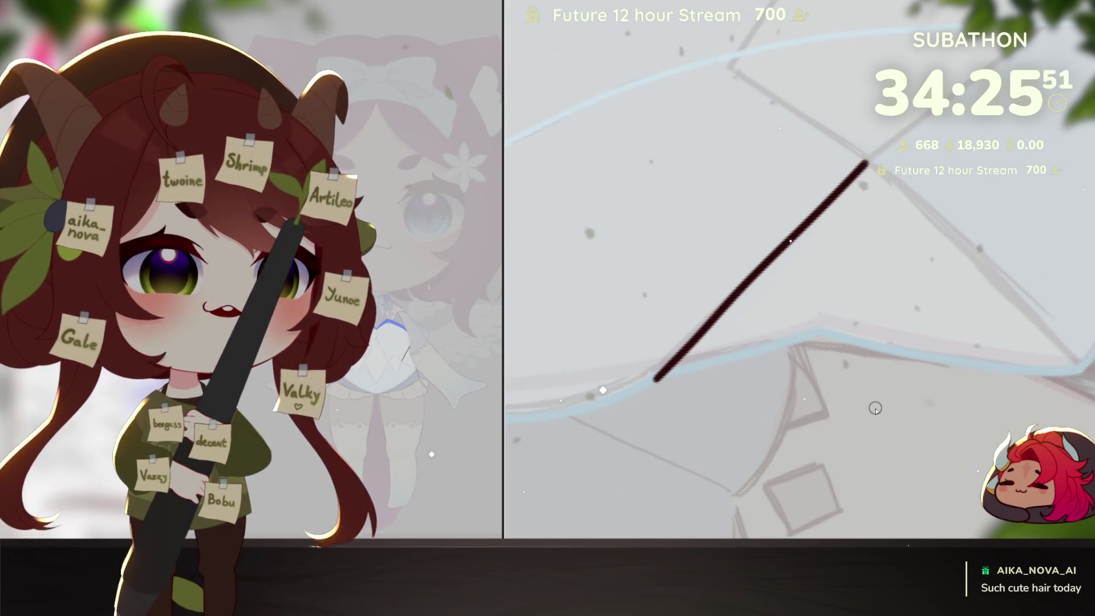
{"action": "left_click_drag", "start_coordinate": [876, 408], "coordinate": [831, 420]}
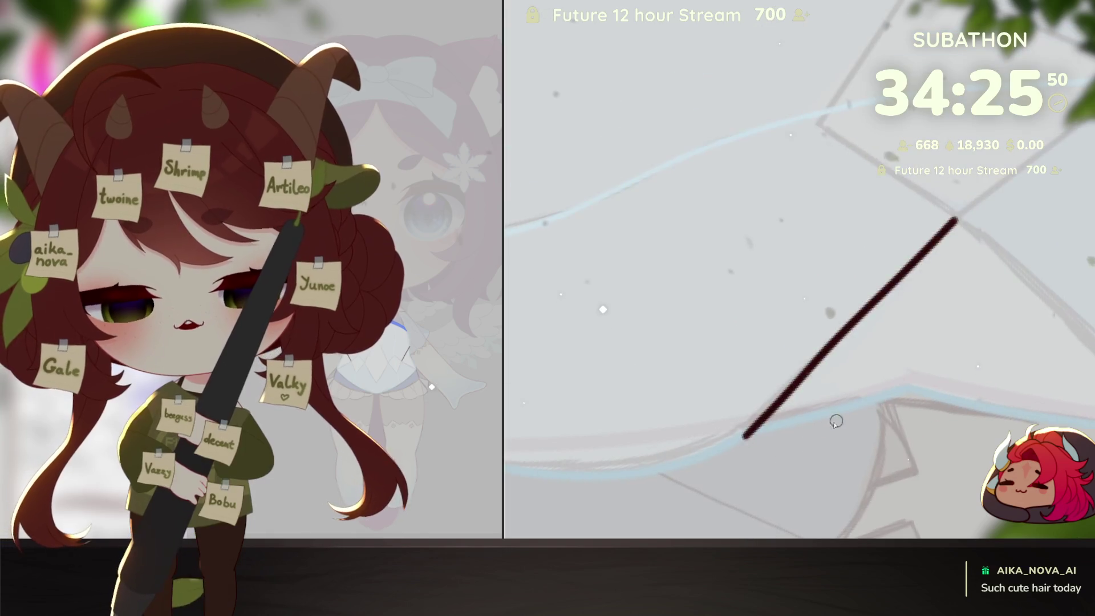
{"action": "key", "text": "ctrl+z"}
{"action": "left_click_drag", "start_coordinate": [749, 433], "coordinate": [957, 222]}
Step: Add the zigzag's second dark arm, rotating the view and discarding a short stray stroke
{"action": "mouse_move", "coordinate": [893, 445]}
{"action": "left_mouse_down"}
{"action": "mouse_move", "coordinate": [878, 456]}
{"action": "mouse_move", "coordinate": [843, 451]}
{"action": "mouse_move", "coordinate": [822, 432]}
{"action": "left_mouse_up"}
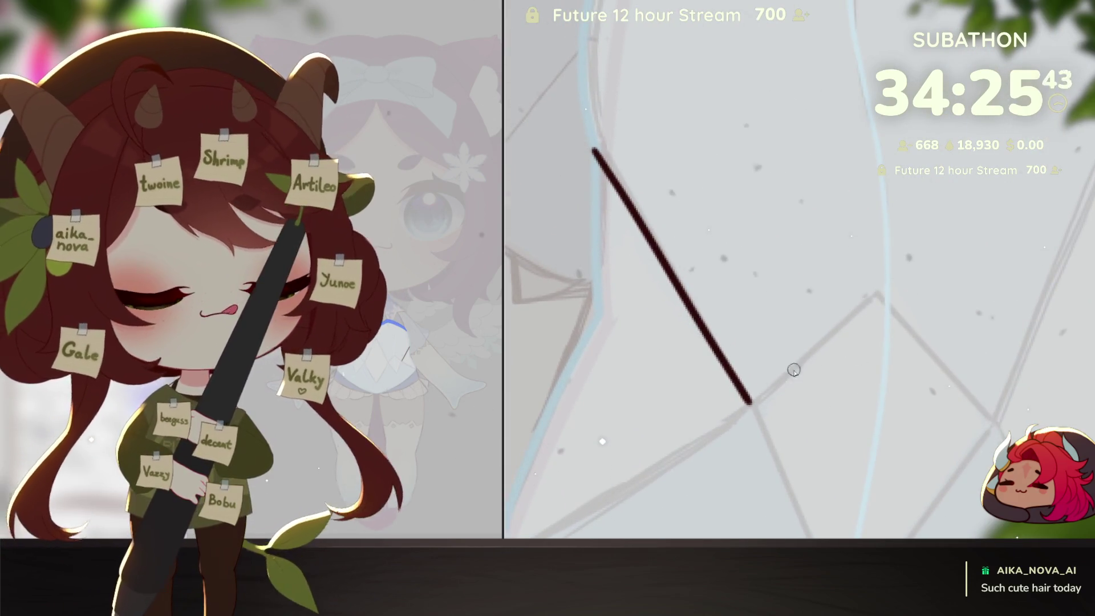
{"action": "left_click_drag", "start_coordinate": [781, 376], "coordinate": [869, 295]}
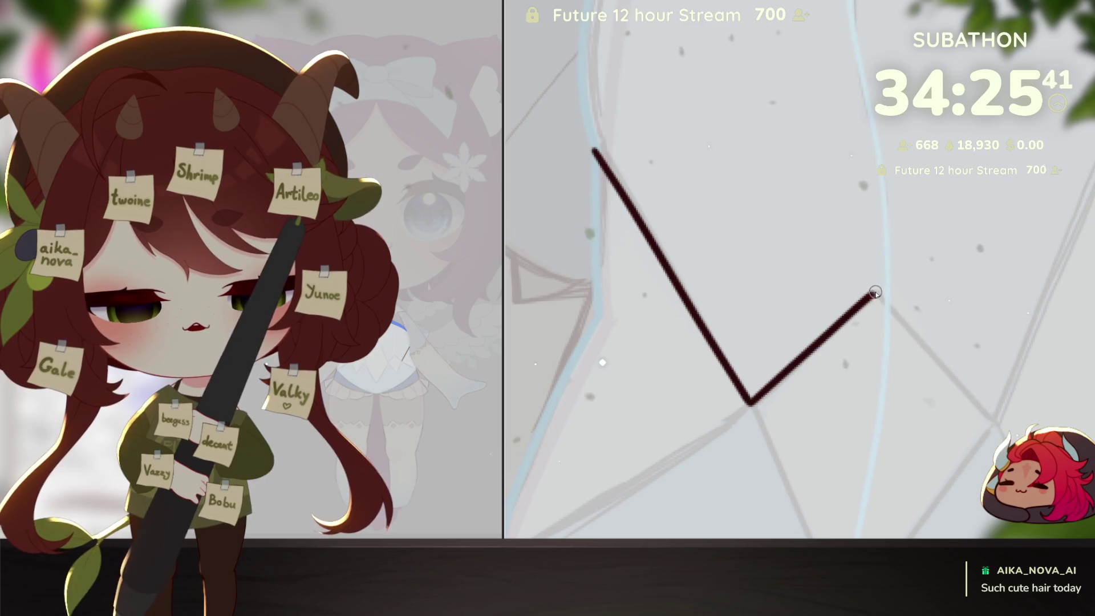
{"action": "left_click_drag", "start_coordinate": [958, 416], "coordinate": [890, 442]}
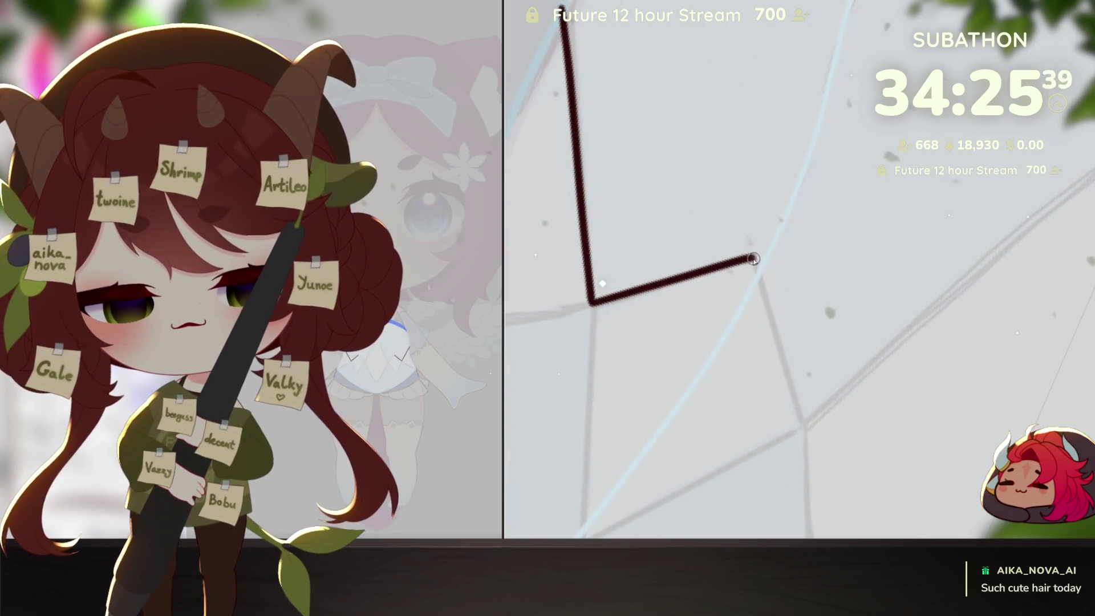
{"action": "left_click_drag", "start_coordinate": [755, 263], "coordinate": [764, 296]}
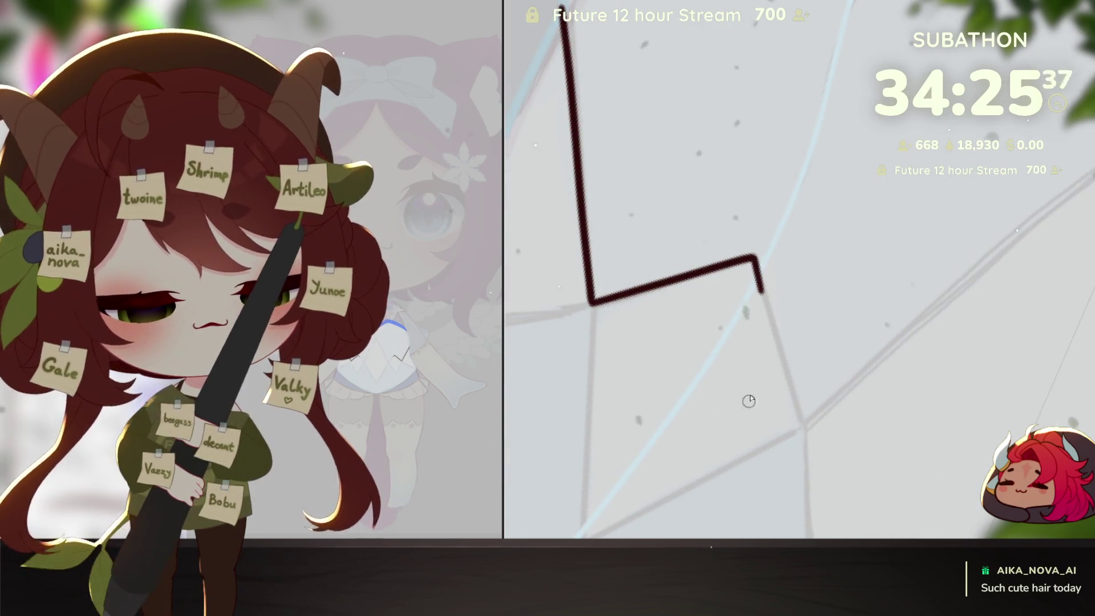
{"action": "key", "text": "ctrl+z"}
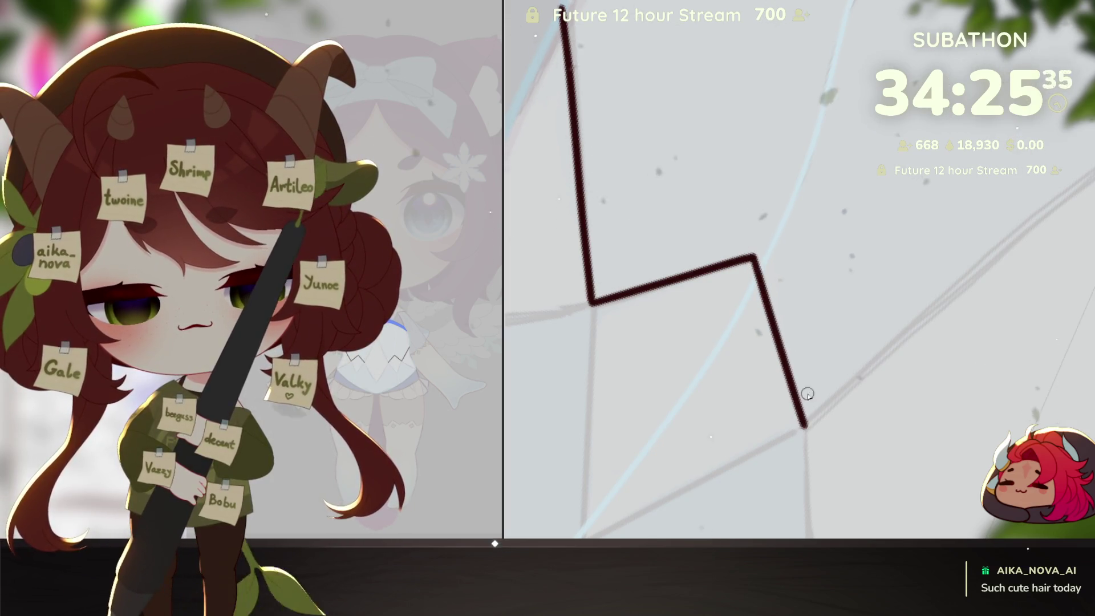
Step: Extend the dark zigzag hem line up to a tall peak and back down
{"action": "left_click_drag", "start_coordinate": [802, 424], "coordinate": [855, 399]}
{"action": "scroll", "coordinate": [897, 378], "scroll_direction": "up", "scroll_amount": 3}
{"action": "scroll", "coordinate": [897, 378], "scroll_direction": "down", "scroll_amount": 2}
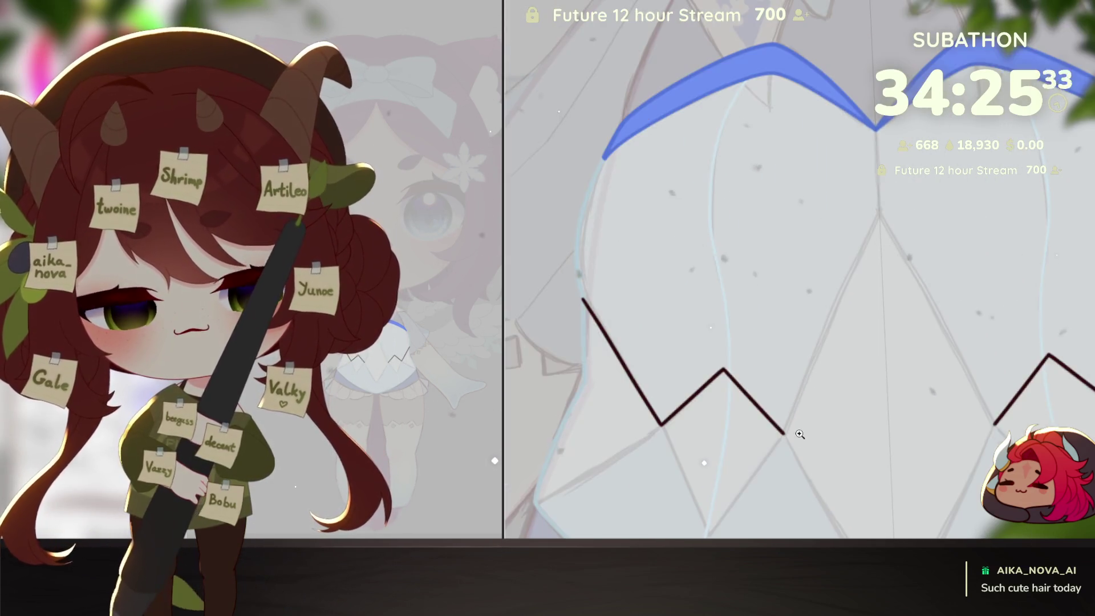
{"action": "scroll", "coordinate": [782, 426], "scroll_direction": "up", "scroll_amount": 2}
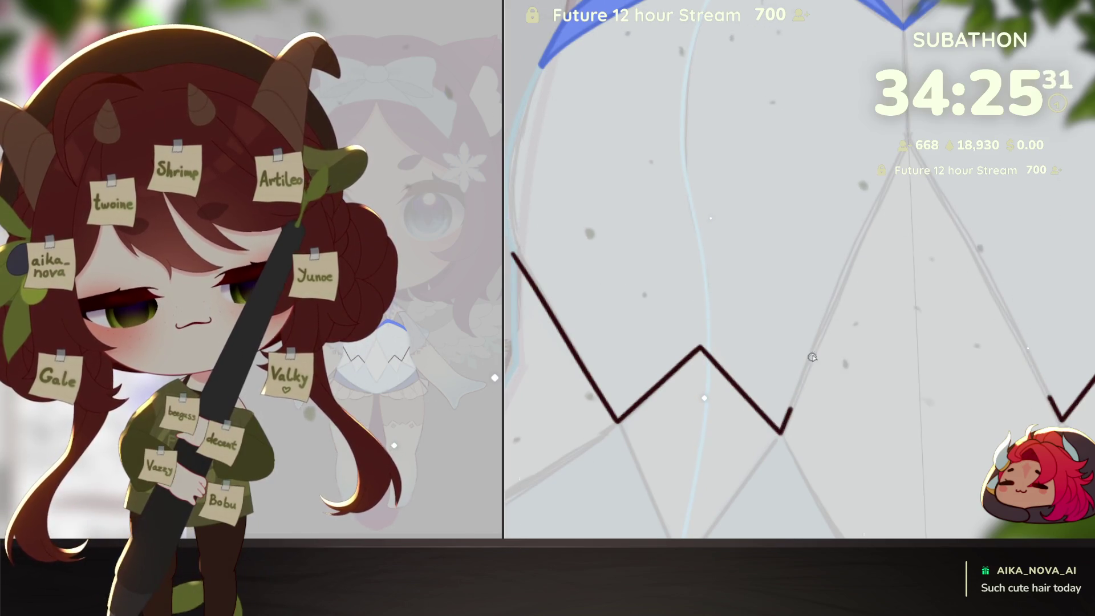
{"action": "left_click_drag", "start_coordinate": [811, 357], "coordinate": [1061, 419]}
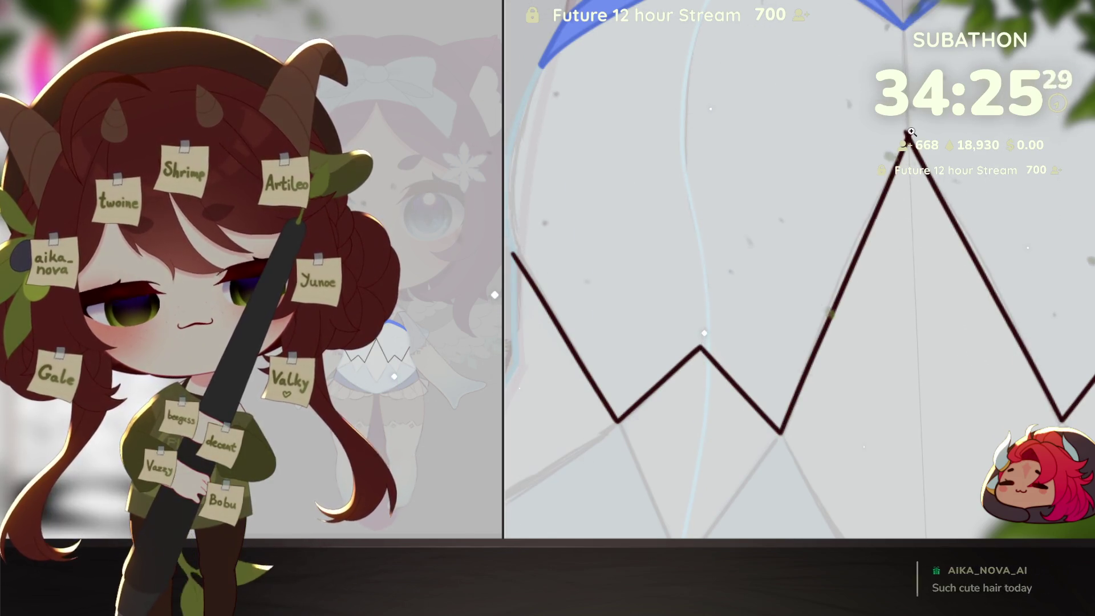
{"action": "scroll", "coordinate": [911, 131], "scroll_direction": "up", "scroll_amount": 3}
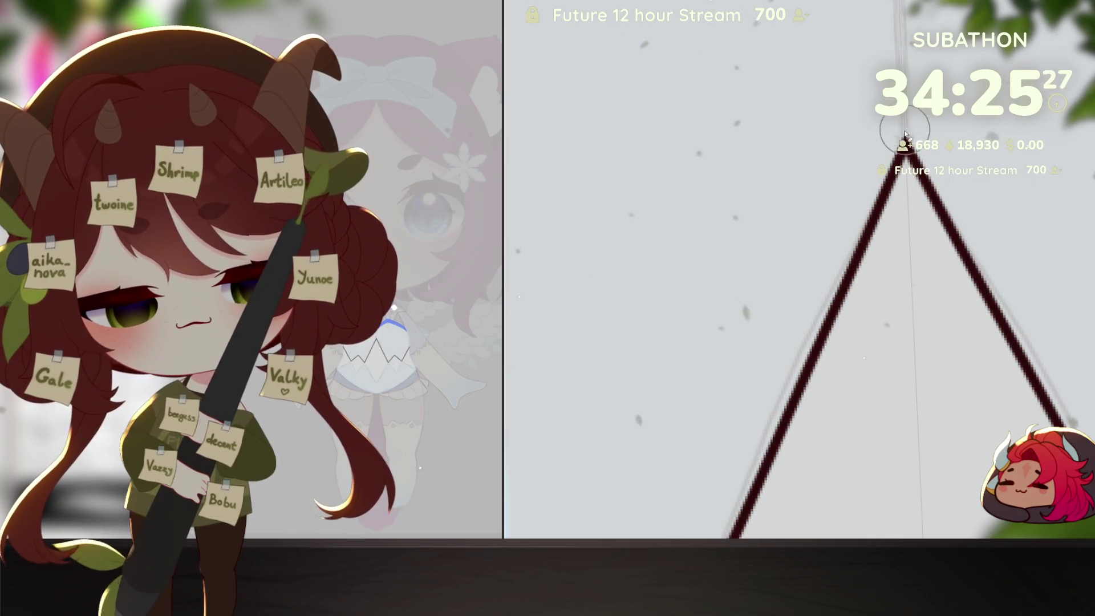
{"action": "scroll", "coordinate": [920, 135], "scroll_direction": "down", "scroll_amount": 3}
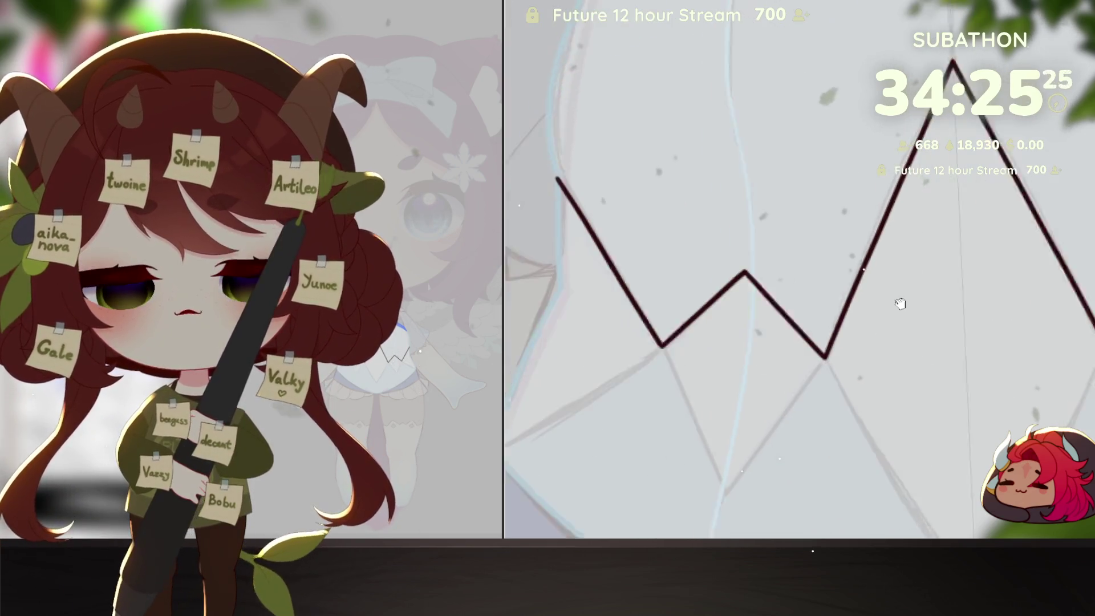
{"action": "scroll", "coordinate": [758, 416], "scroll_direction": "up", "scroll_amount": 2}
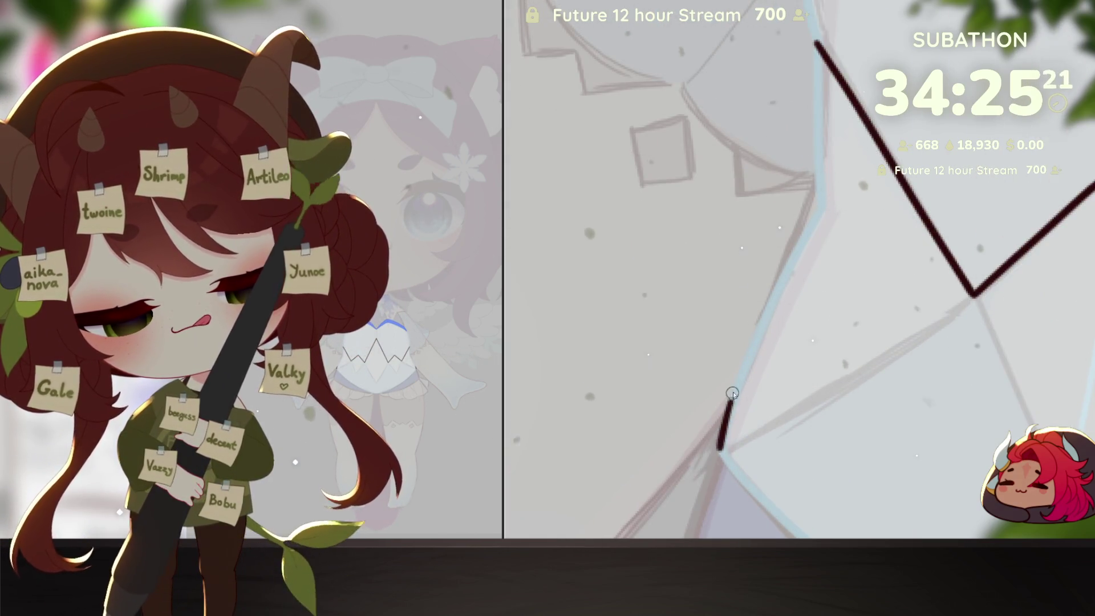
Step: Trace a dark line up the left blue fold to the top point, removing the overshoot
{"action": "left_click_drag", "start_coordinate": [719, 451], "coordinate": [730, 410]}
{"action": "left_click_drag", "start_coordinate": [740, 374], "coordinate": [803, 241]}
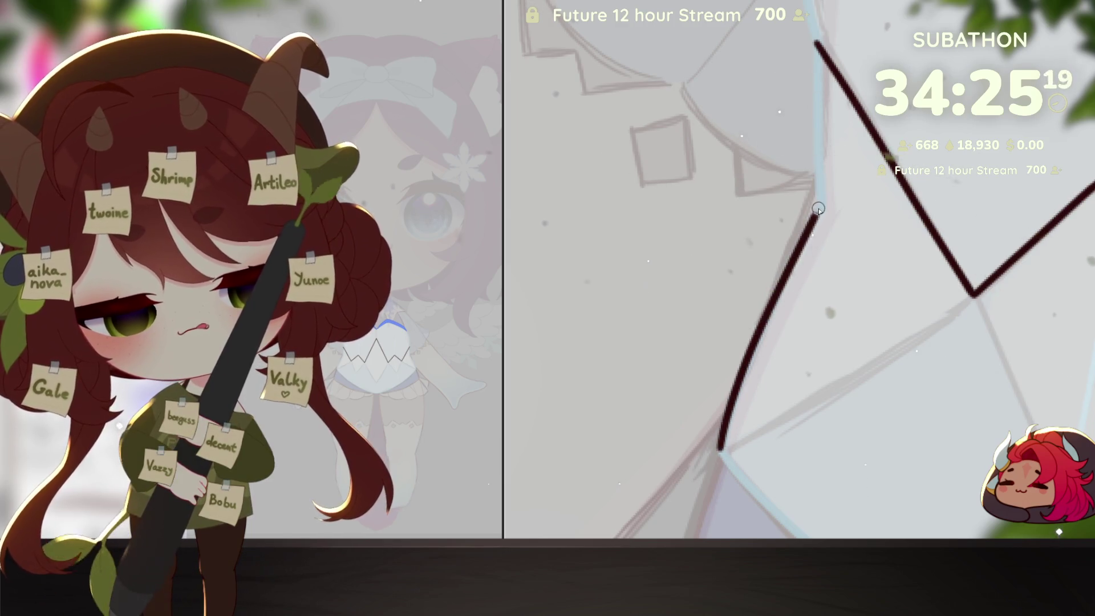
{"action": "mouse_move", "coordinate": [816, 152]}
{"action": "left_mouse_down"}
{"action": "mouse_move", "coordinate": [816, 39]}
{"action": "mouse_move", "coordinate": [816, 79]}
{"action": "left_mouse_up"}
{"action": "key", "text": "ctrl+z"}
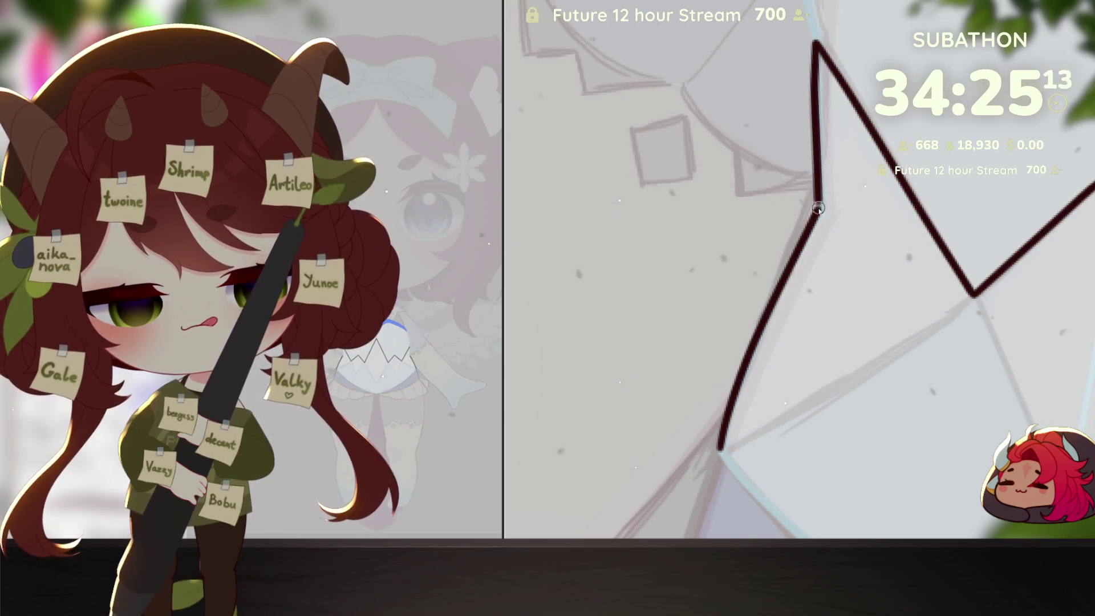
{"action": "key", "text": "minus"}
{"action": "key", "text": "minus"}
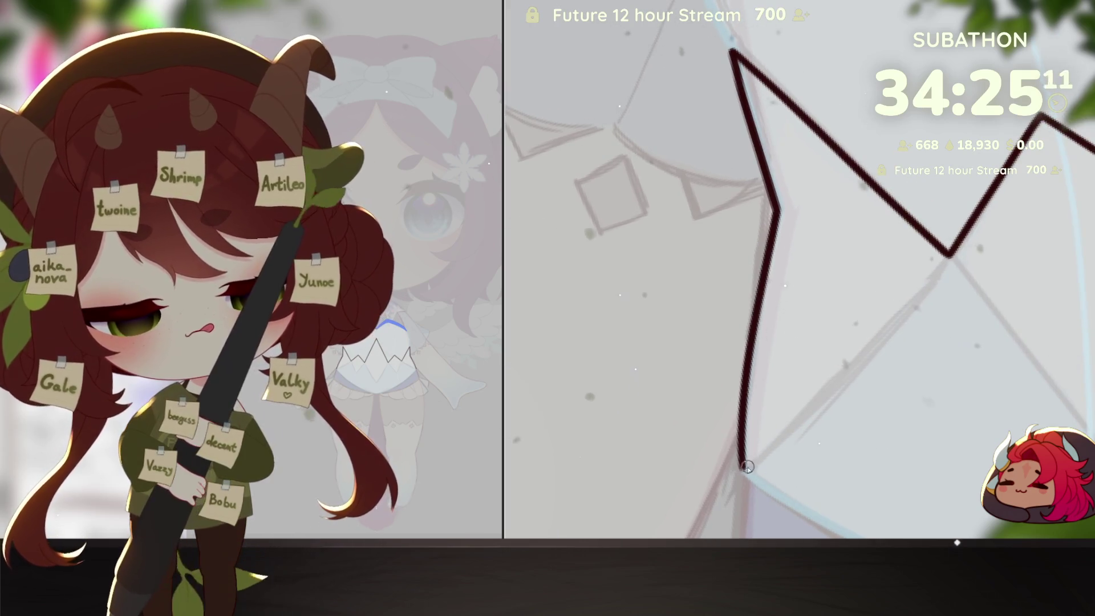
Step: Draw a straight dark diagonal from the hem's lower-left point toward the inner corner, retrying several times
{"action": "left_click_drag", "start_coordinate": [828, 393], "coordinate": [950, 268]}
{"action": "key", "text": "ctrl+z"}
{"action": "left_click_drag", "start_coordinate": [744, 469], "coordinate": [946, 262]}
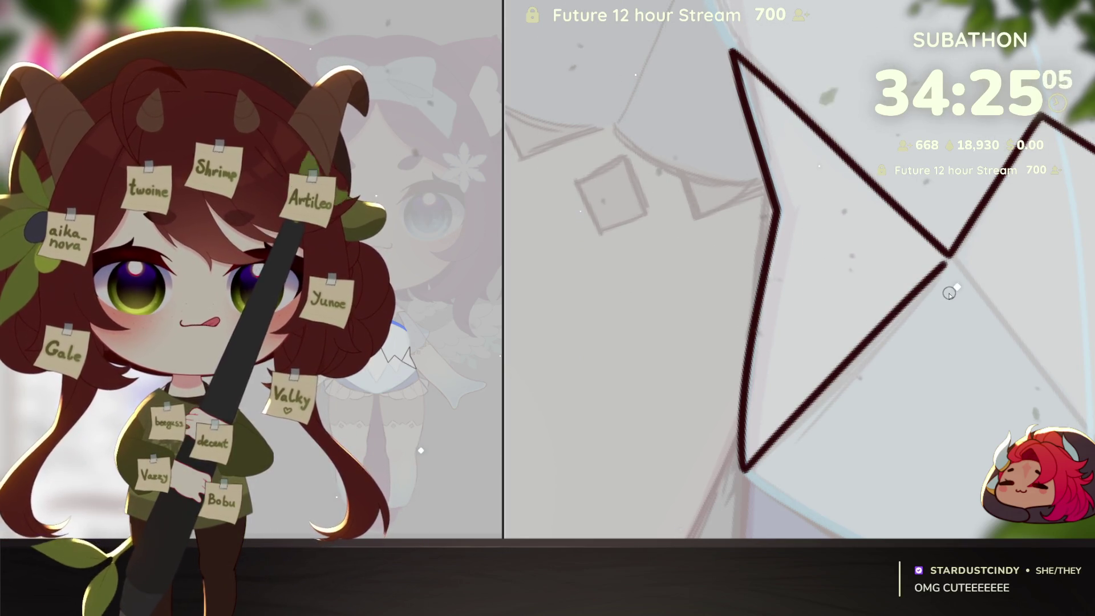
{"action": "key", "text": "ctrl+z"}
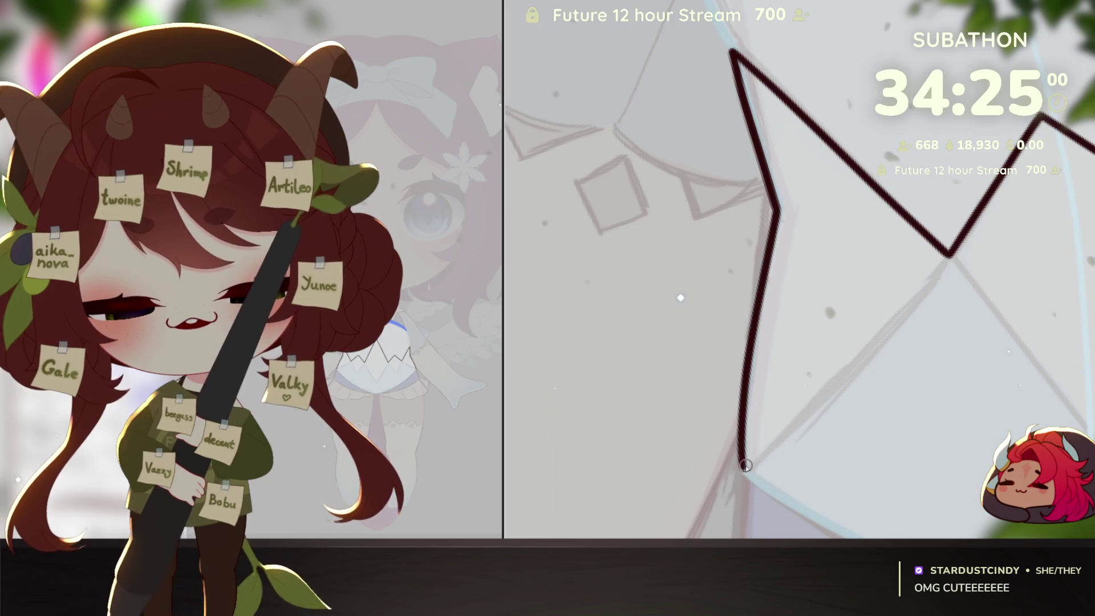
{"action": "left_click_drag", "start_coordinate": [744, 469], "coordinate": [950, 269]}
{"action": "key", "text": "ctrl+z"}
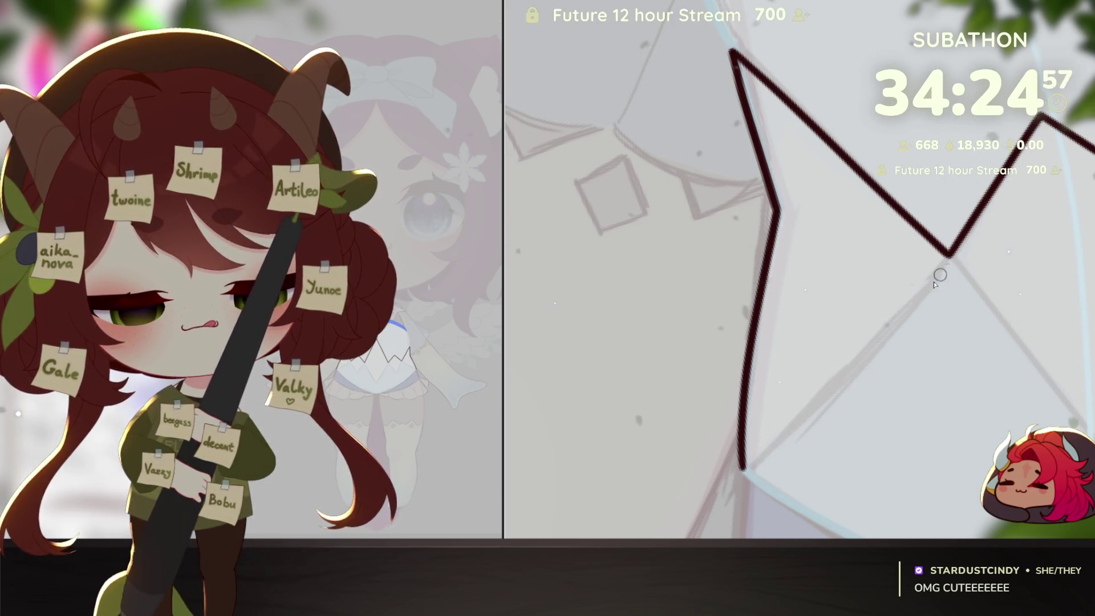
Step: Shift the view right and keep redrawing the line into the zigzag's inner corner until it fits
{"action": "mouse_move", "coordinate": [915, 305]}
{"action": "left_mouse_down"}
{"action": "mouse_move", "coordinate": [742, 469]}
{"action": "mouse_move", "coordinate": [943, 272]}
{"action": "mouse_move", "coordinate": [843, 451]}
{"action": "mouse_move", "coordinate": [816, 440]}
{"action": "mouse_move", "coordinate": [843, 440]}
{"action": "left_mouse_up"}
{"action": "key", "text": "ctrl+z"}
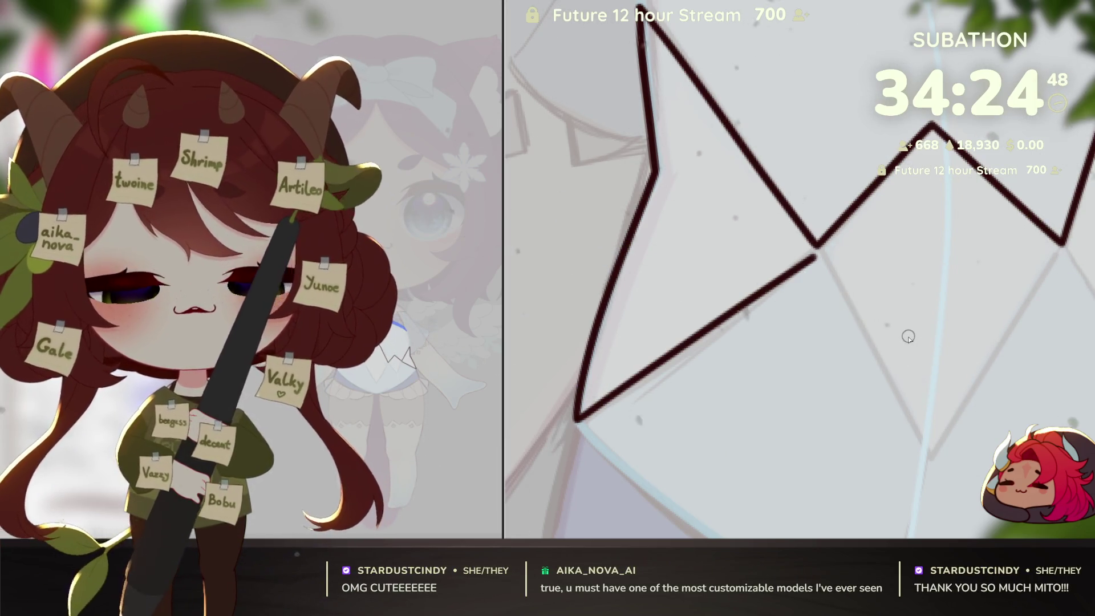
{"action": "left_click_drag", "start_coordinate": [770, 464], "coordinate": [882, 442]}
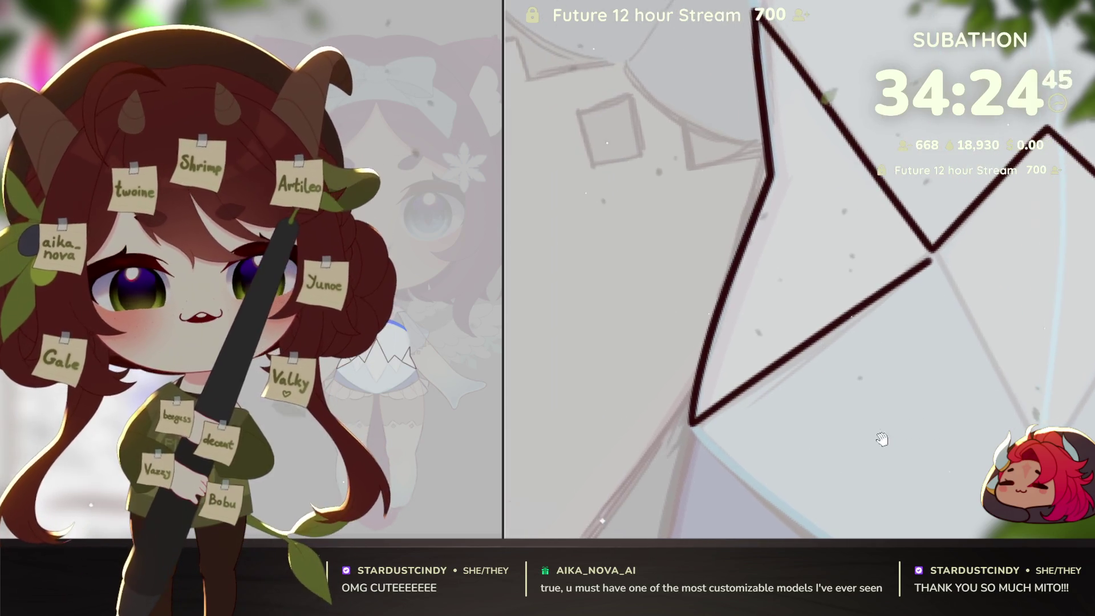
{"action": "key", "text": "ctrl+z"}
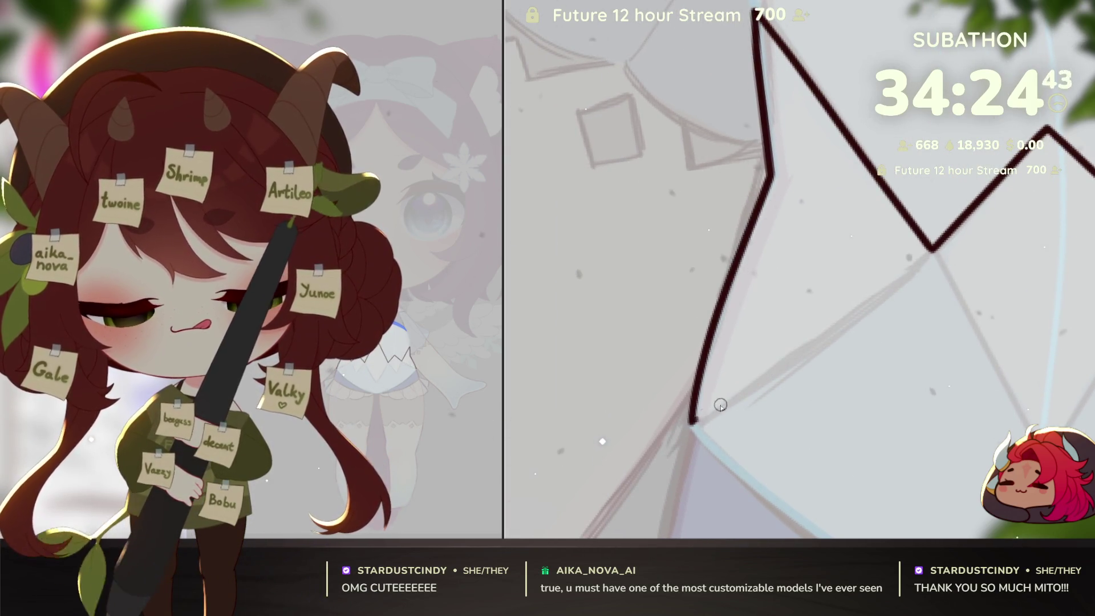
{"action": "mouse_move", "coordinate": [720, 405]}
{"action": "left_mouse_down"}
{"action": "mouse_move", "coordinate": [932, 251]}
{"action": "mouse_move", "coordinate": [701, 414]}
{"action": "left_mouse_up"}
{"action": "key", "text": "ctrl+z"}
{"action": "key", "text": "ctrl+z"}
{"action": "key", "text": "ctrl+z"}
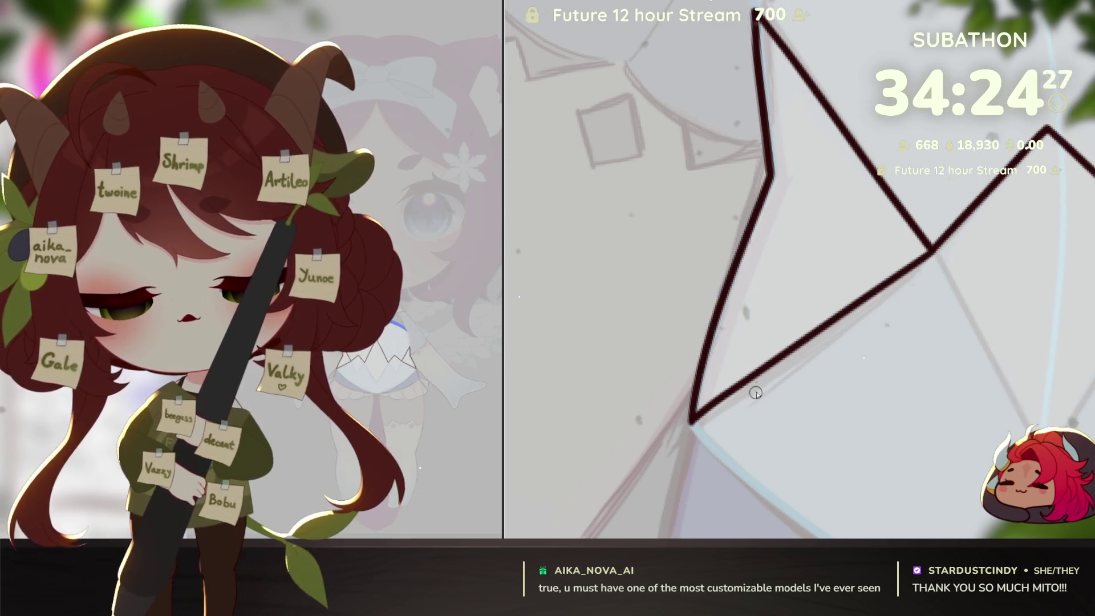
{"action": "scroll", "coordinate": [1009, 423], "scroll_direction": "down", "scroll_amount": 3}
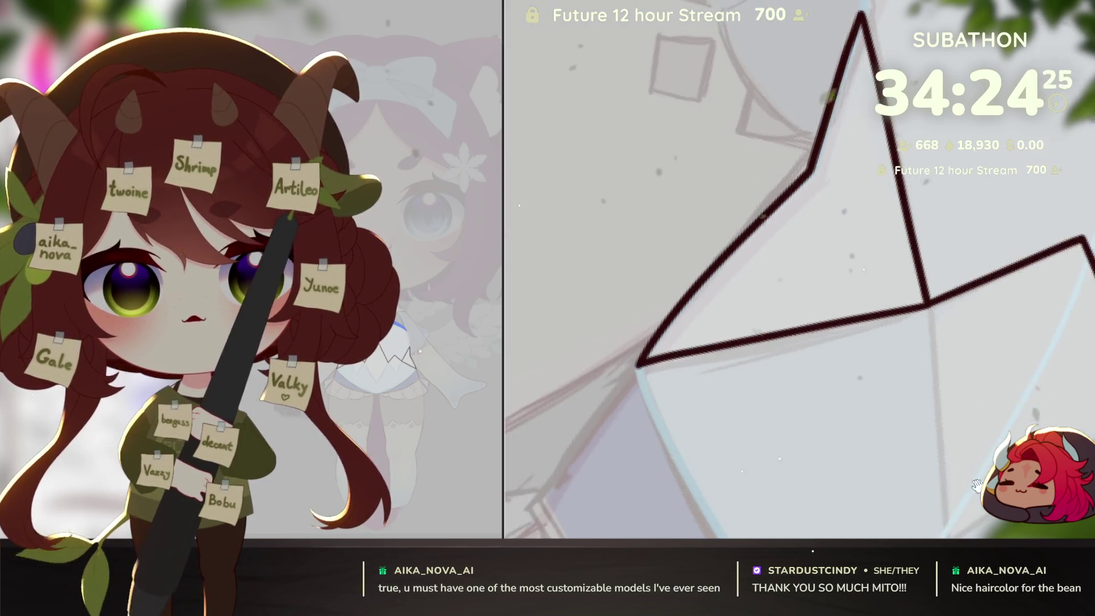
{"action": "scroll", "coordinate": [912, 433], "scroll_direction": "up", "scroll_amount": 5}
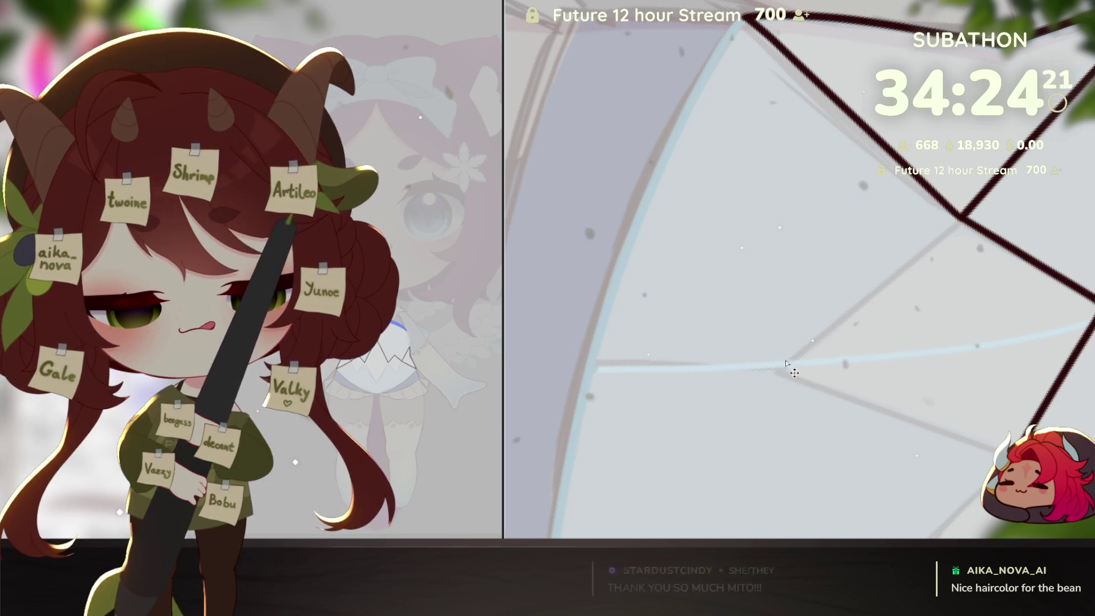
Step: Try a straight dark hem diagonal up to the zigzag's right point, undoing the misses
{"action": "mouse_move", "coordinate": [779, 366]}
{"action": "left_mouse_down"}
{"action": "mouse_move", "coordinate": [963, 218]}
{"action": "mouse_move", "coordinate": [780, 365]}
{"action": "mouse_move", "coordinate": [852, 441]}
{"action": "mouse_move", "coordinate": [829, 434]}
{"action": "mouse_move", "coordinate": [969, 294]}
{"action": "left_mouse_up"}
{"action": "key", "text": "ctrl+z"}
{"action": "key", "text": "ctrl+z"}
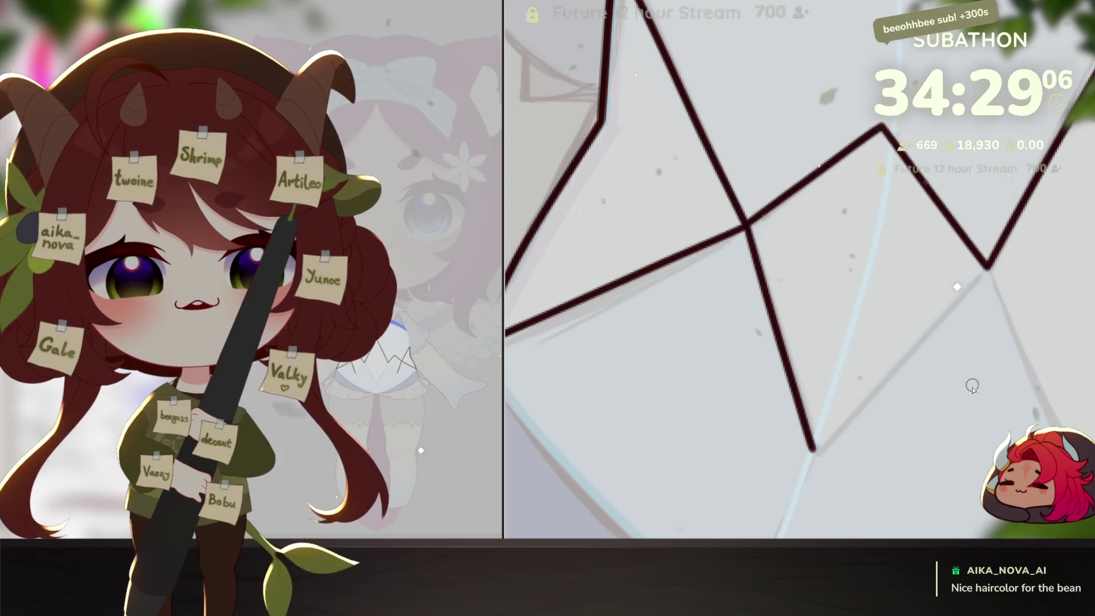
{"action": "left_click_drag", "start_coordinate": [951, 378], "coordinate": [960, 435]}
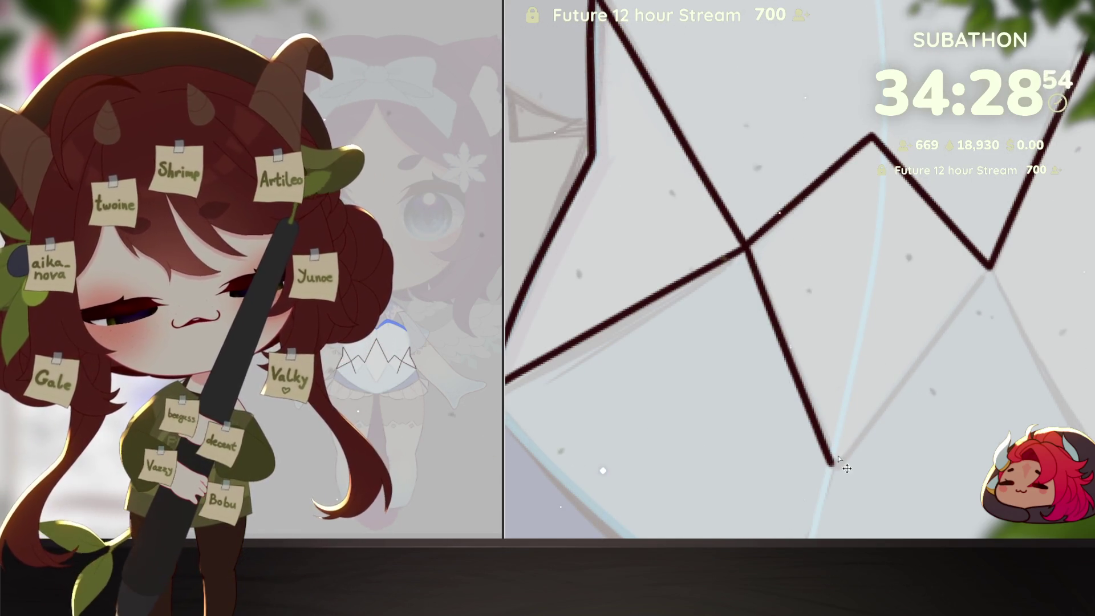
{"action": "mouse_move", "coordinate": [833, 462]}
{"action": "left_mouse_down"}
{"action": "mouse_move", "coordinate": [995, 263]}
{"action": "mouse_move", "coordinate": [952, 311]}
{"action": "left_mouse_up"}
{"action": "key", "text": "ctrl+z"}
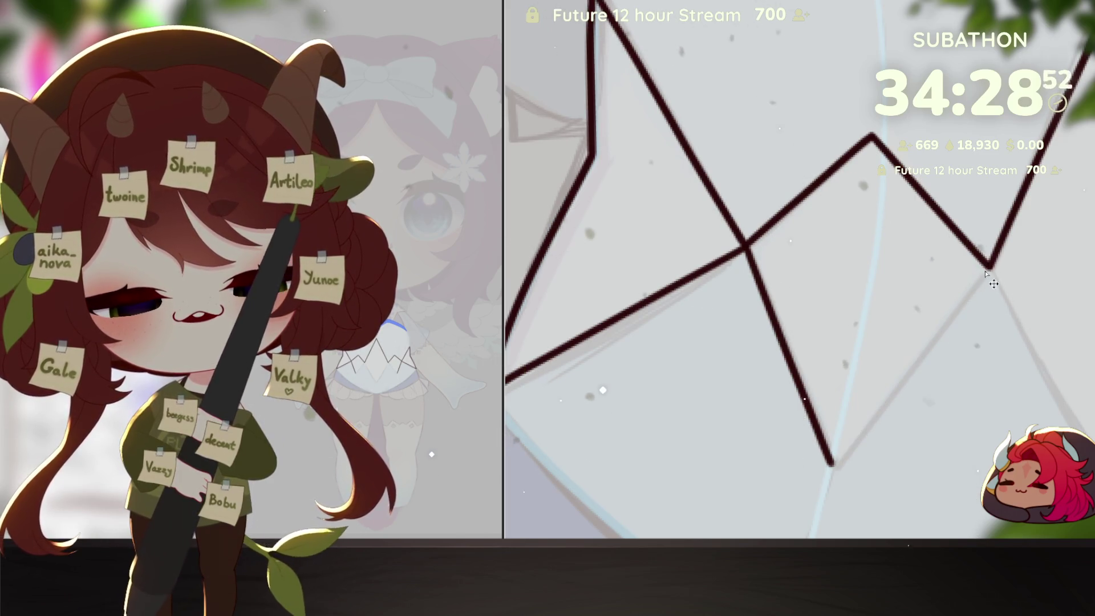
{"action": "key", "text": "ctrl+z"}
Step: Connect the right point down to the bottom point, then zoom out to view the whole skirt
{"action": "left_click_drag", "start_coordinate": [991, 263], "coordinate": [948, 317]}
{"action": "key", "text": "ctrl+z"}
{"action": "mouse_move", "coordinate": [991, 263]}
{"action": "left_mouse_down"}
{"action": "mouse_move", "coordinate": [833, 463]}
{"action": "mouse_move", "coordinate": [698, 420]}
{"action": "left_mouse_up"}
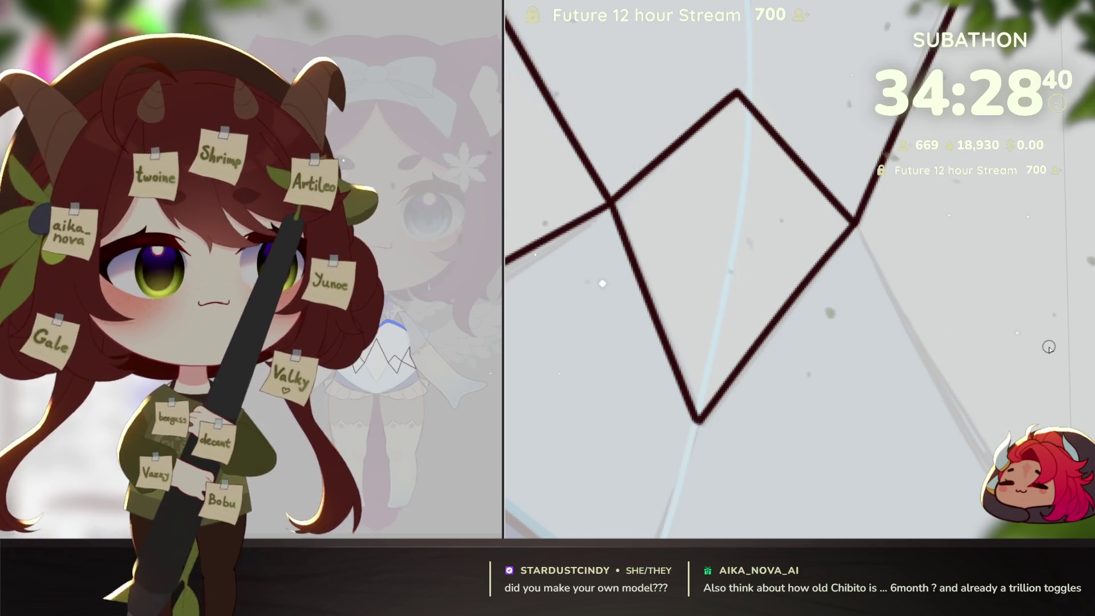
{"action": "left_click_drag", "start_coordinate": [780, 373], "coordinate": [959, 370]}
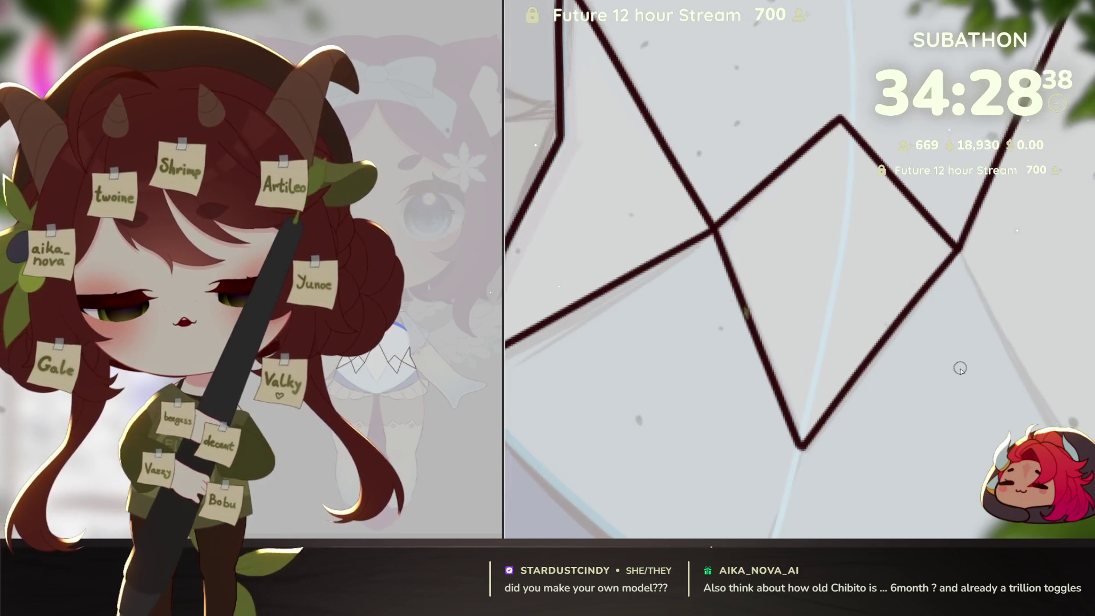
{"action": "scroll", "coordinate": [960, 369], "scroll_direction": "down", "scroll_amount": 5}
{"action": "scroll", "coordinate": [861, 477], "scroll_direction": "up", "scroll_amount": 2}
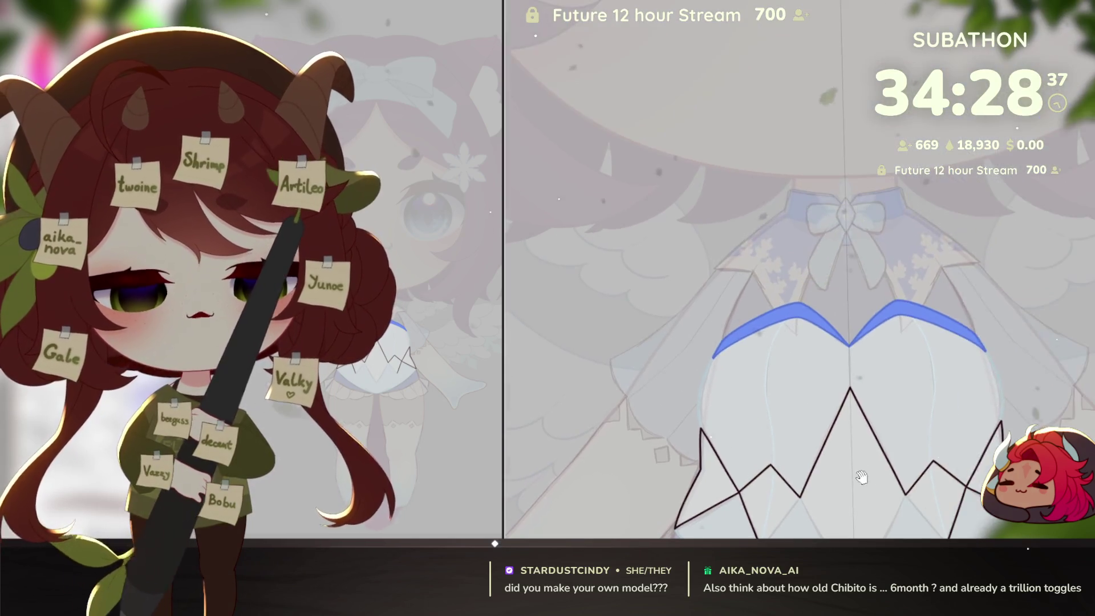
{"action": "scroll", "coordinate": [861, 477], "scroll_direction": "down", "scroll_amount": 5}
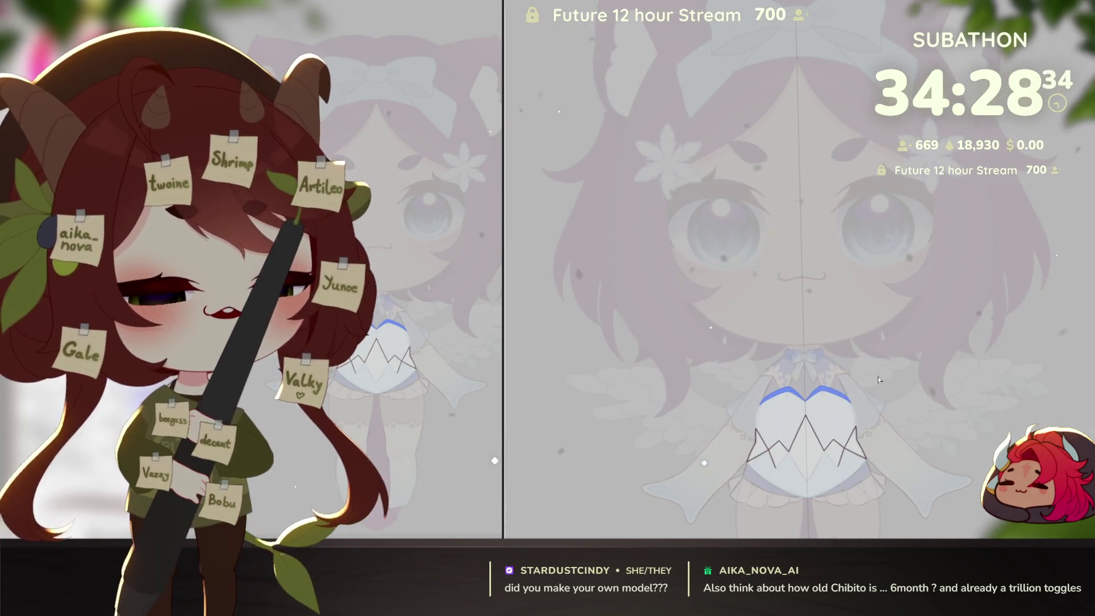
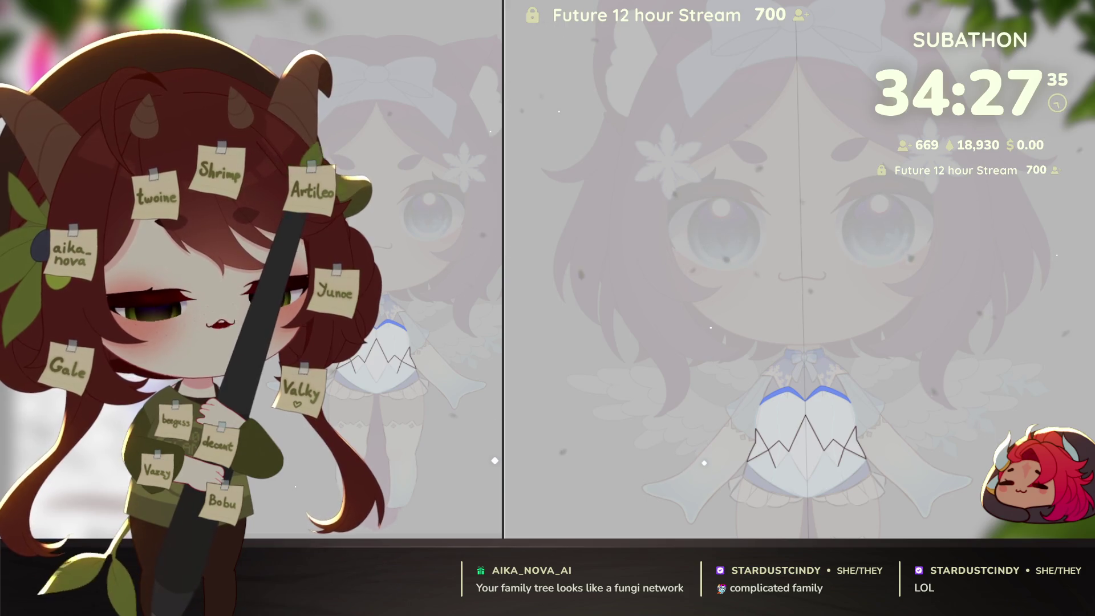
Step: Redraw the bodice zigzag strokes between vertices, undoing stray lines, to form a clean diamond pattern
{"action": "scroll", "coordinate": [811, 460], "scroll_direction": "up", "scroll_amount": 10}
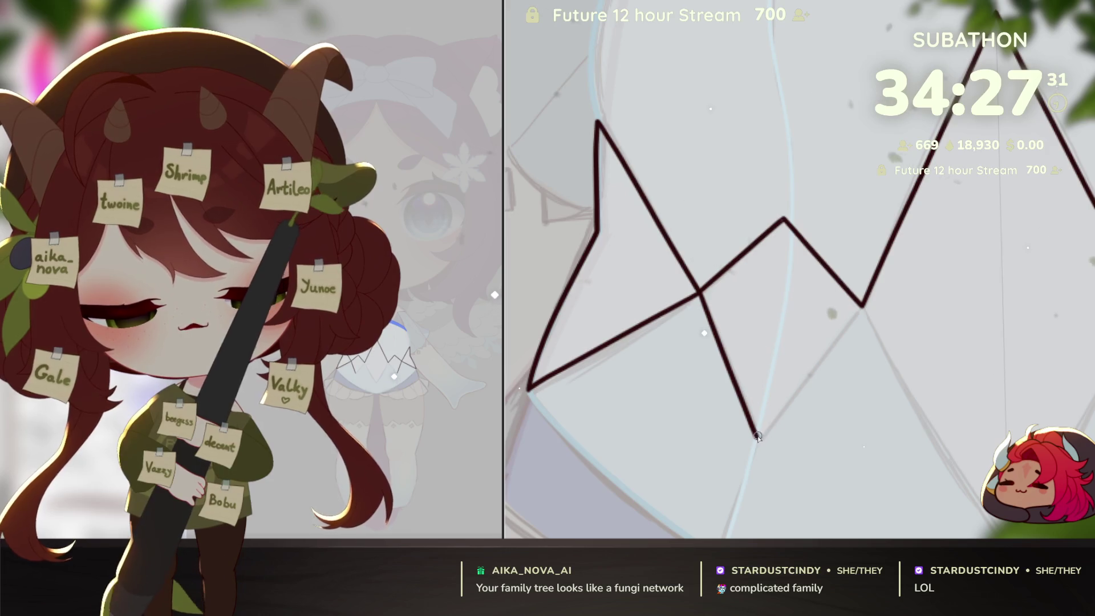
{"action": "key", "text": "ctrl+z"}
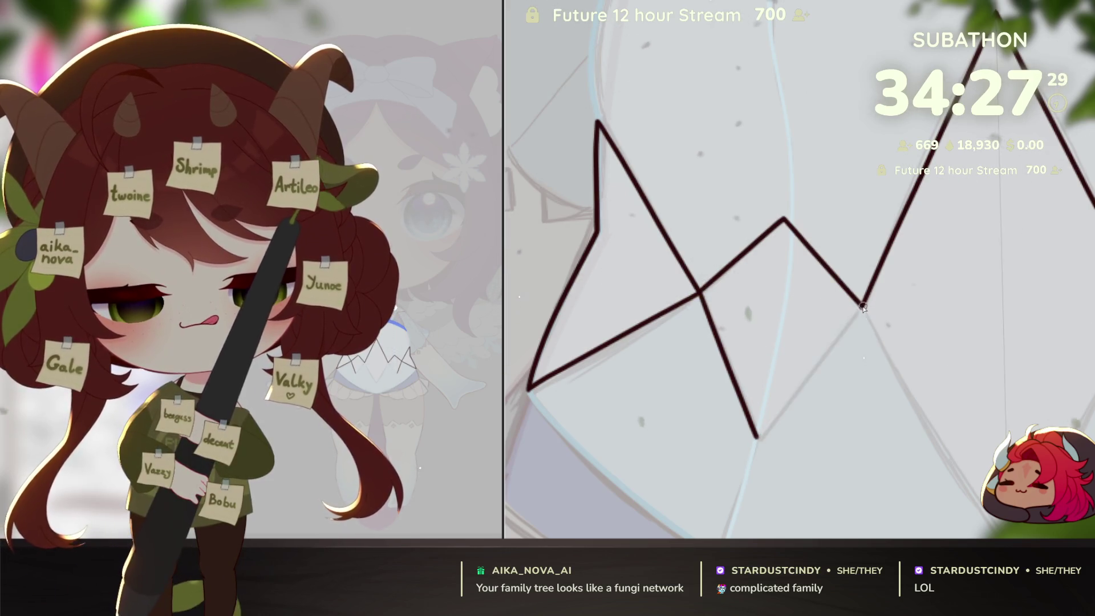
{"action": "left_click_drag", "start_coordinate": [852, 320], "coordinate": [757, 436]}
{"action": "mouse_move", "coordinate": [919, 450]}
{"action": "left_mouse_down"}
{"action": "mouse_move", "coordinate": [887, 308]}
{"action": "mouse_move", "coordinate": [862, 432]}
{"action": "mouse_move", "coordinate": [885, 456]}
{"action": "left_mouse_up"}
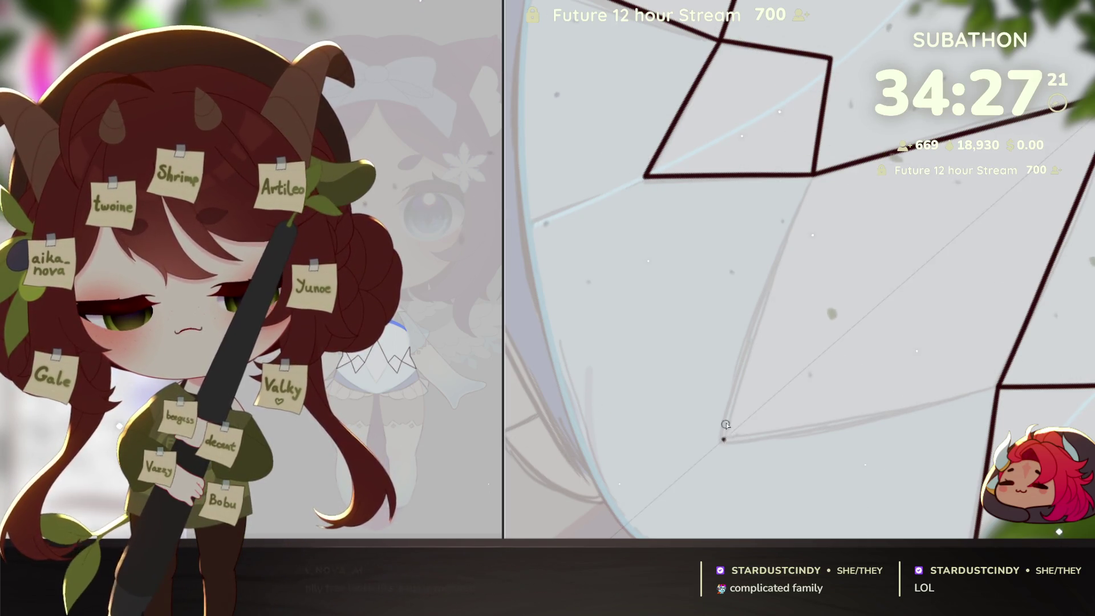
{"action": "mouse_move", "coordinate": [722, 437]}
{"action": "left_mouse_down"}
{"action": "mouse_move", "coordinate": [816, 176]}
{"action": "mouse_move", "coordinate": [725, 434]}
{"action": "mouse_move", "coordinate": [1036, 241]}
{"action": "left_mouse_up"}
{"action": "key", "text": "ctrl+z"}
{"action": "scroll", "coordinate": [891, 433], "scroll_direction": "up", "scroll_amount": 2}
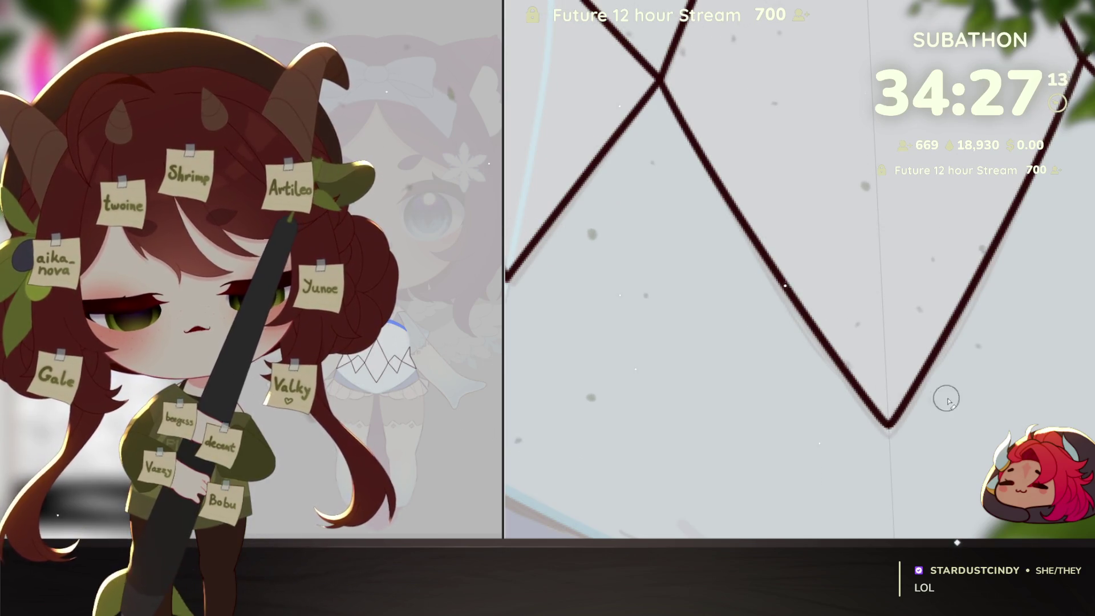
{"action": "scroll", "coordinate": [946, 399], "scroll_direction": "down", "scroll_amount": 5}
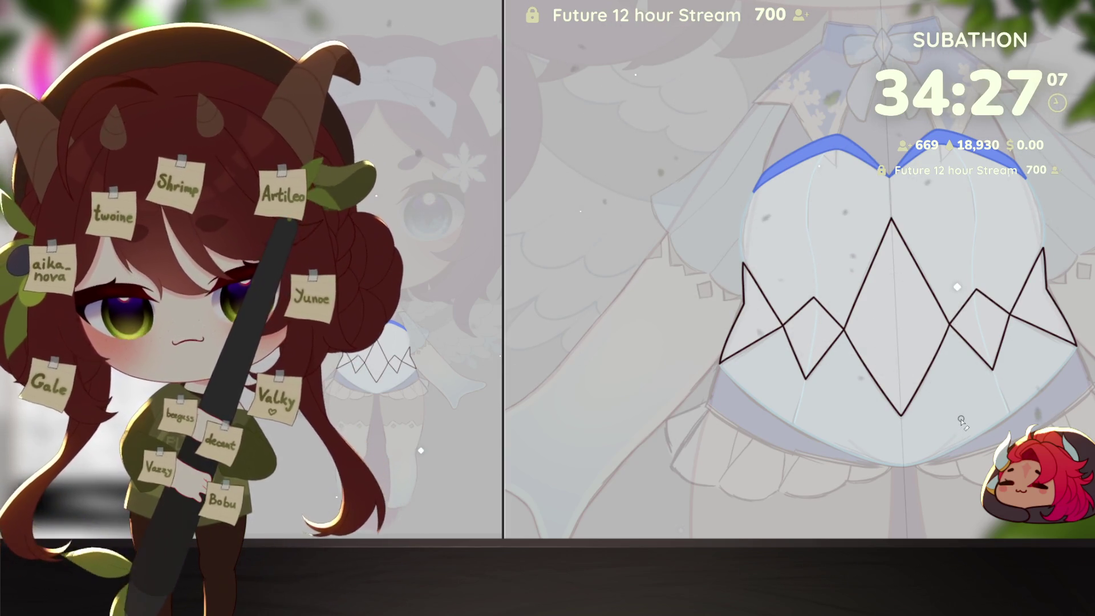
{"action": "scroll", "coordinate": [1044, 407], "scroll_direction": "down", "scroll_amount": 5}
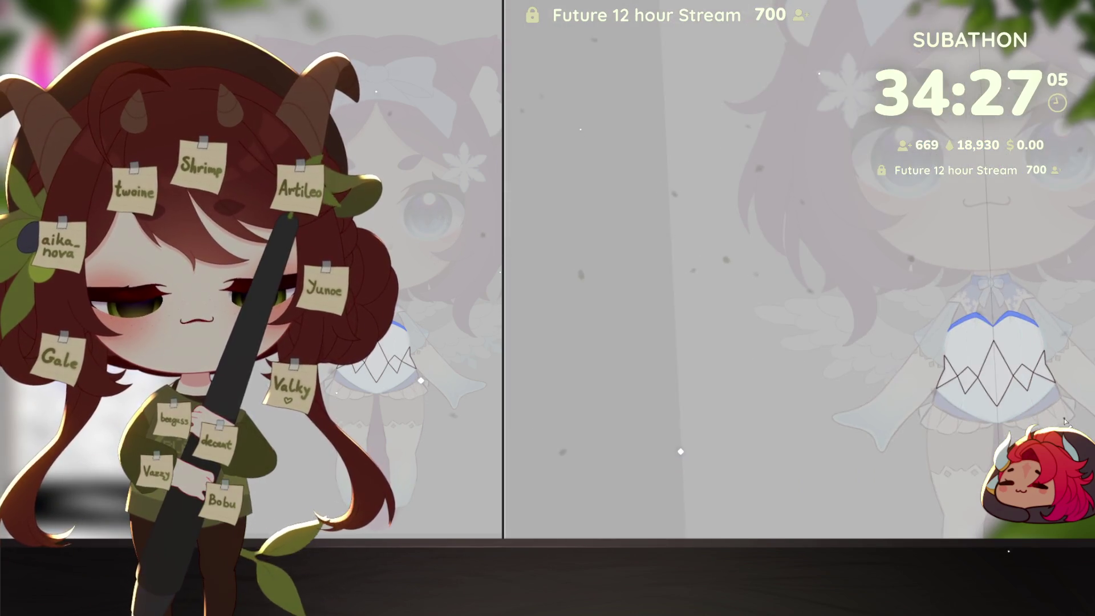
{"action": "scroll", "coordinate": [1064, 422], "scroll_direction": "up", "scroll_amount": 5}
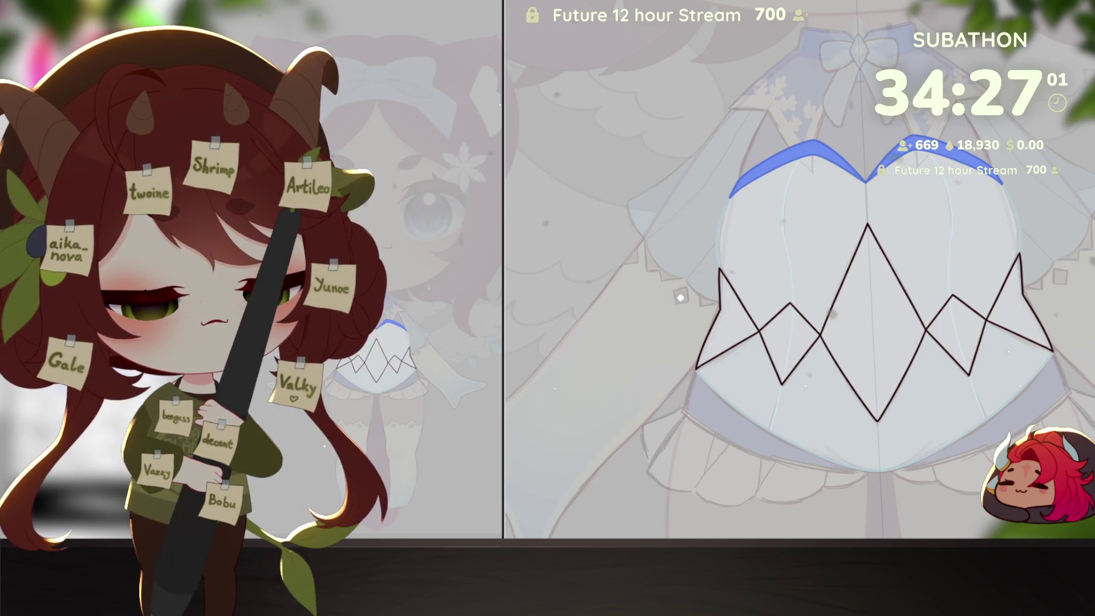
Step: Quick-mask the diamond areas, fill them white, deselect, and zoom in to check
{"action": "left_click", "coordinate": [941, 193]}
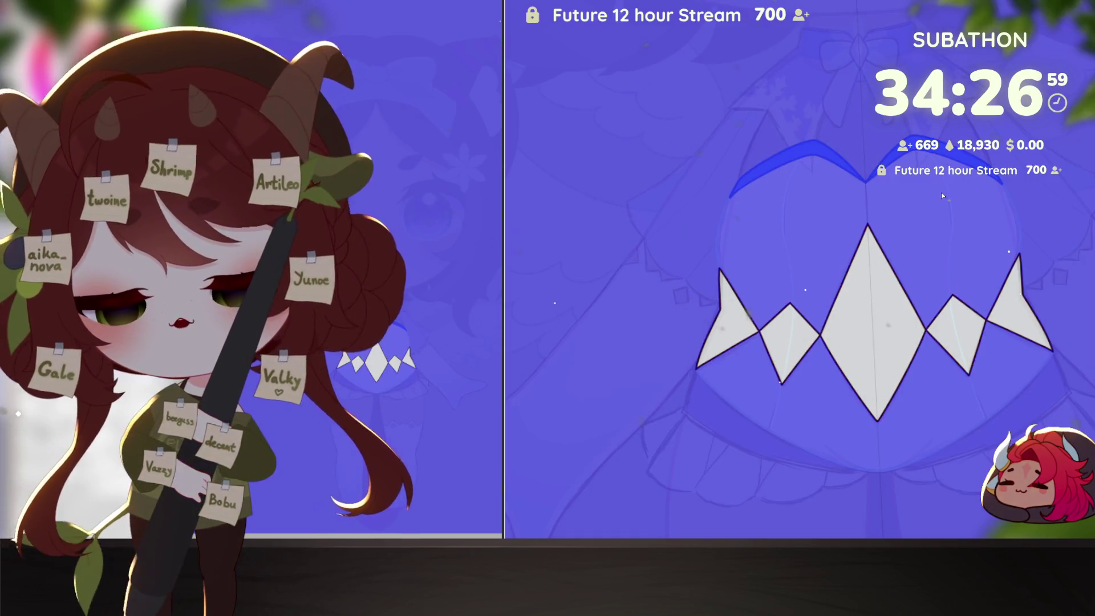
{"action": "key", "text": "ctrl+i"}
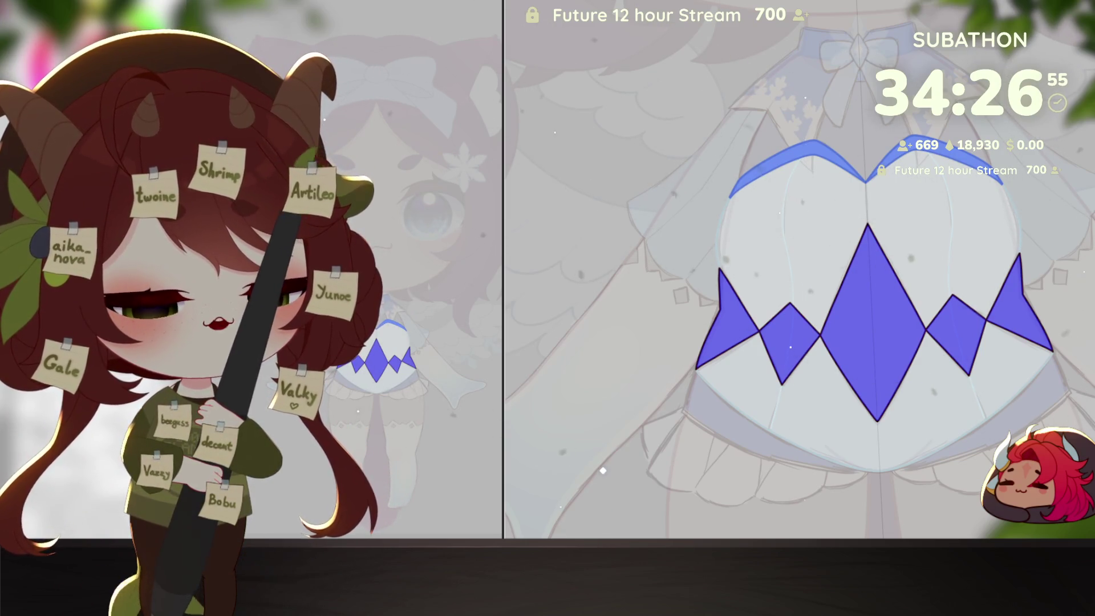
{"action": "key", "text": "q"}
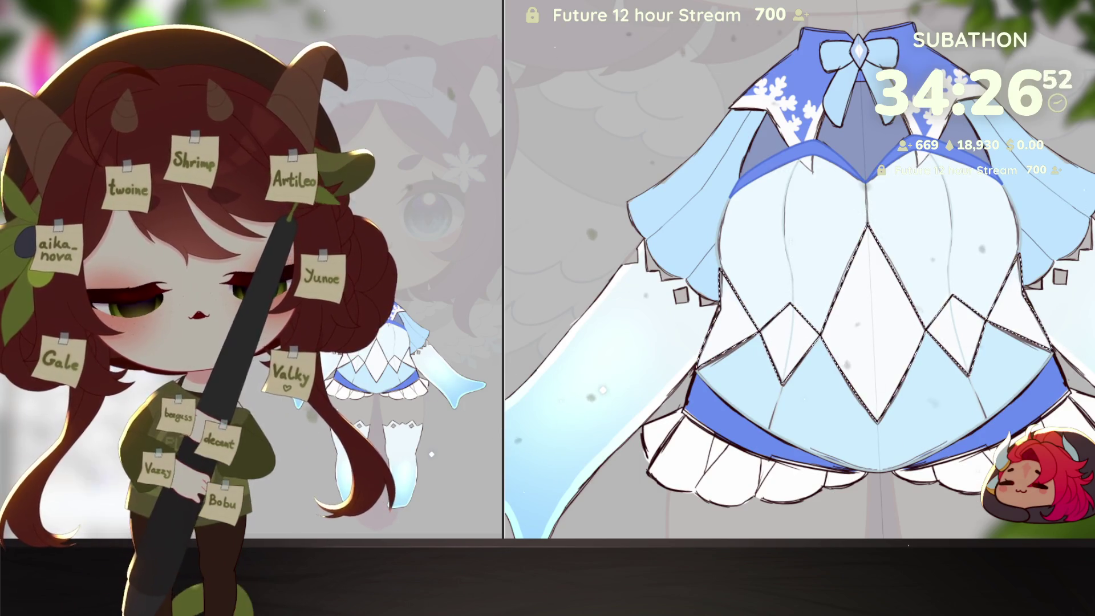
{"action": "key", "text": "ctrl+d"}
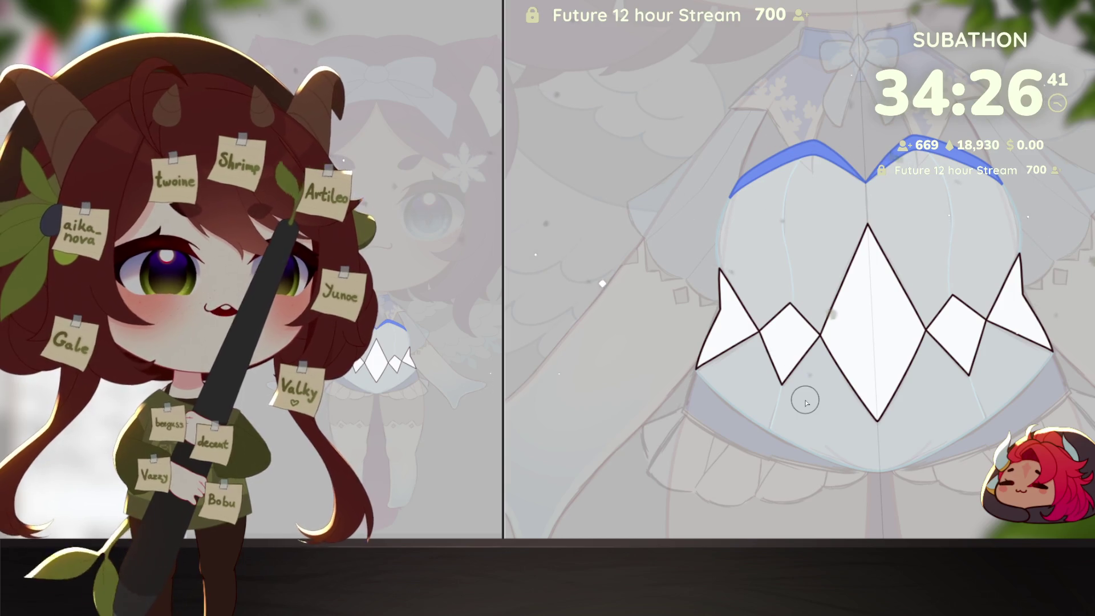
{"action": "left_click", "coordinate": [729, 361]}
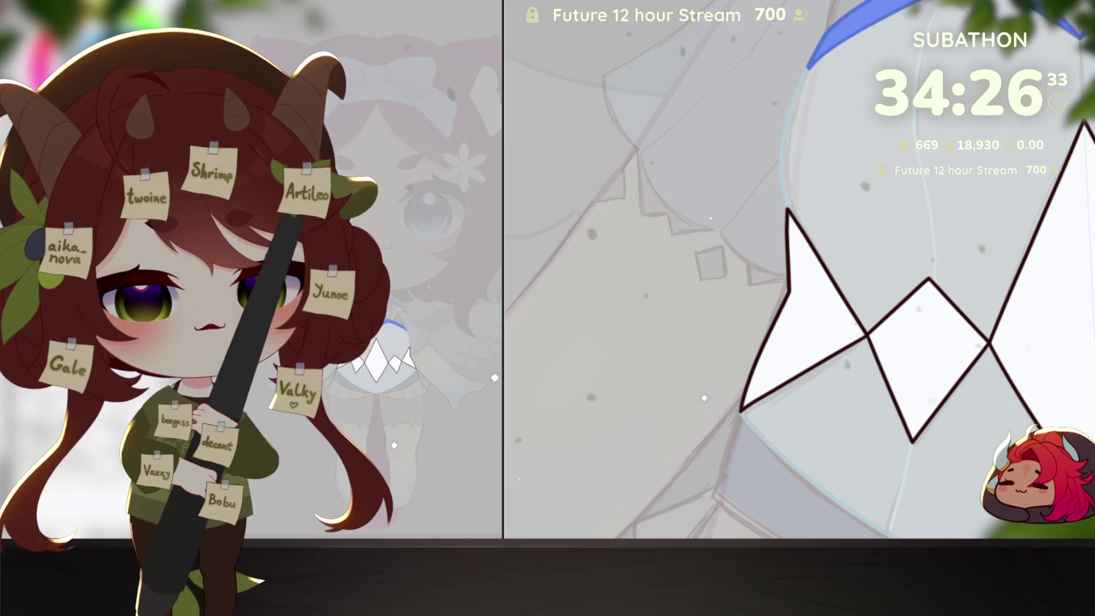
Step: Hide the dark zigzag outline layer and enlarge the brush for shading the bodice
{"action": "left_click", "coordinate": [936, 266]}
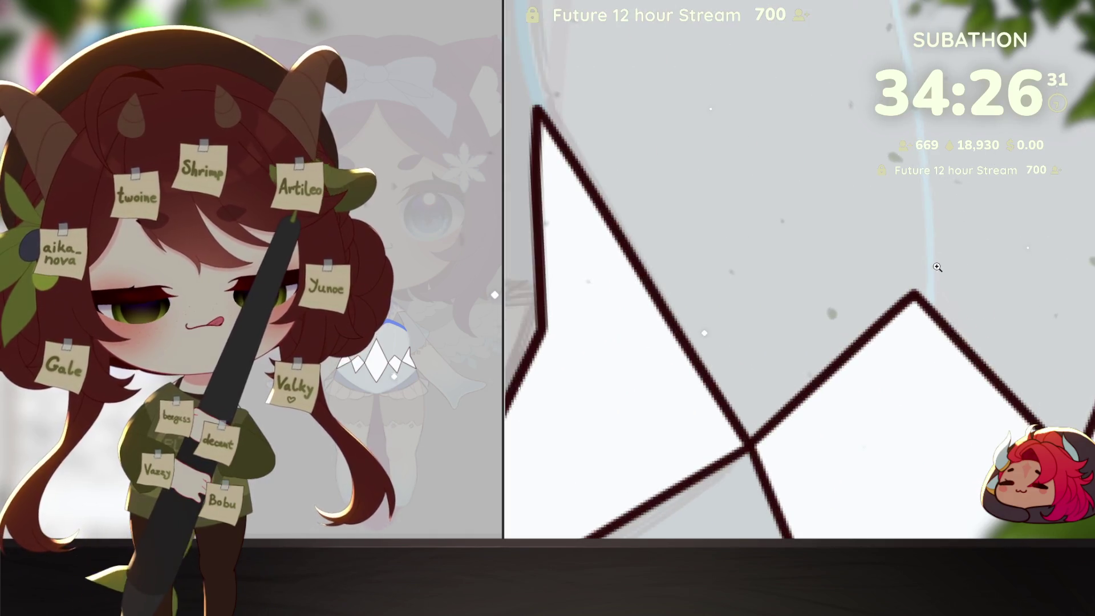
{"action": "scroll", "coordinate": [961, 402], "scroll_direction": "down", "scroll_amount": 5}
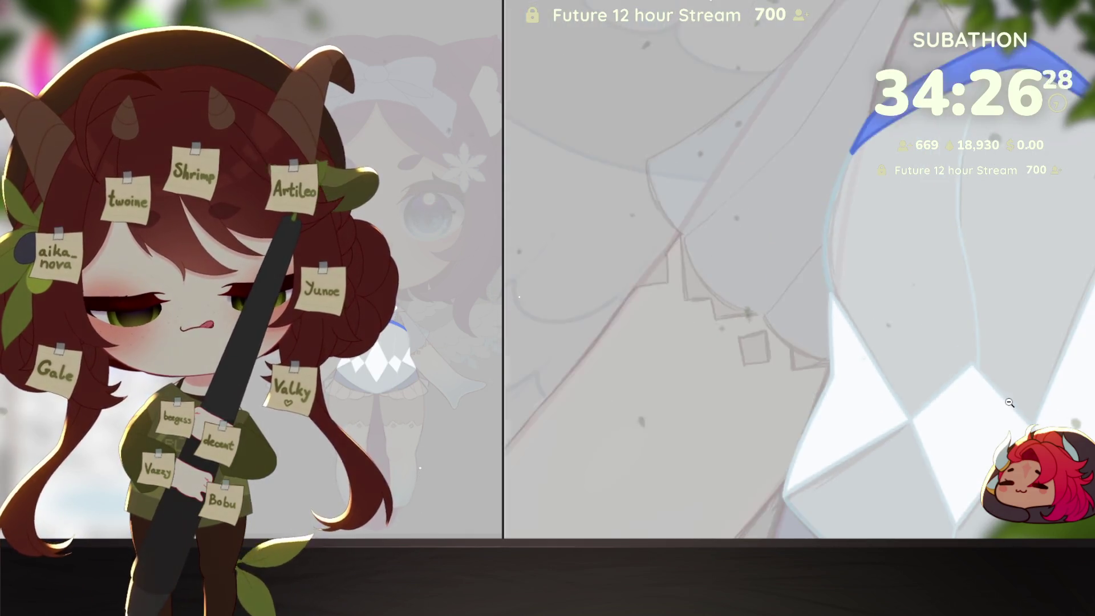
{"action": "left_click_drag", "start_coordinate": [961, 402], "coordinate": [944, 399]}
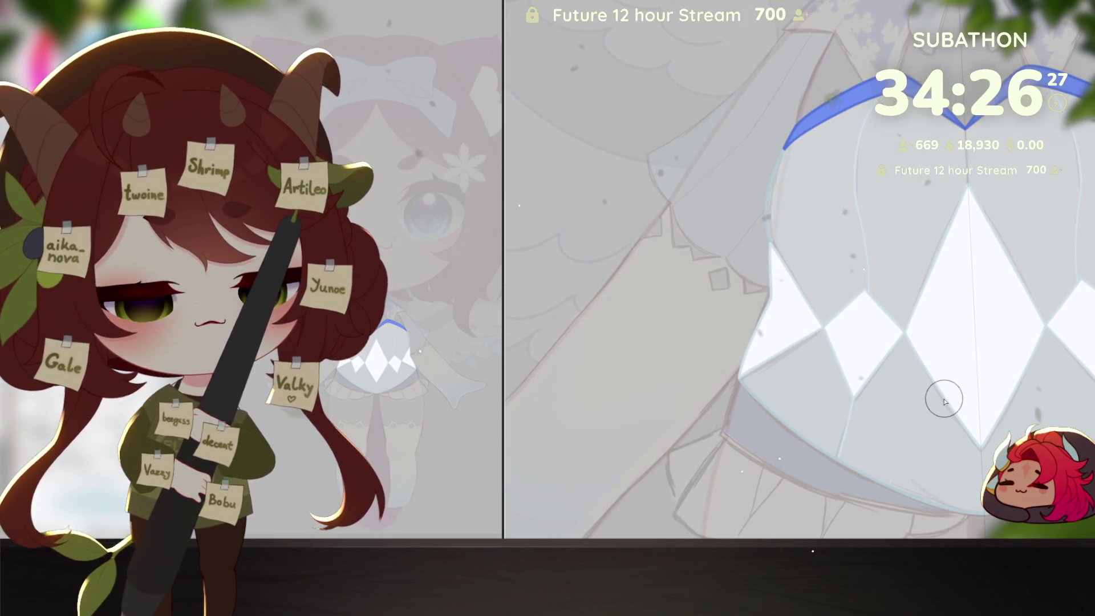
{"action": "key", "text": "ctrl+z"}
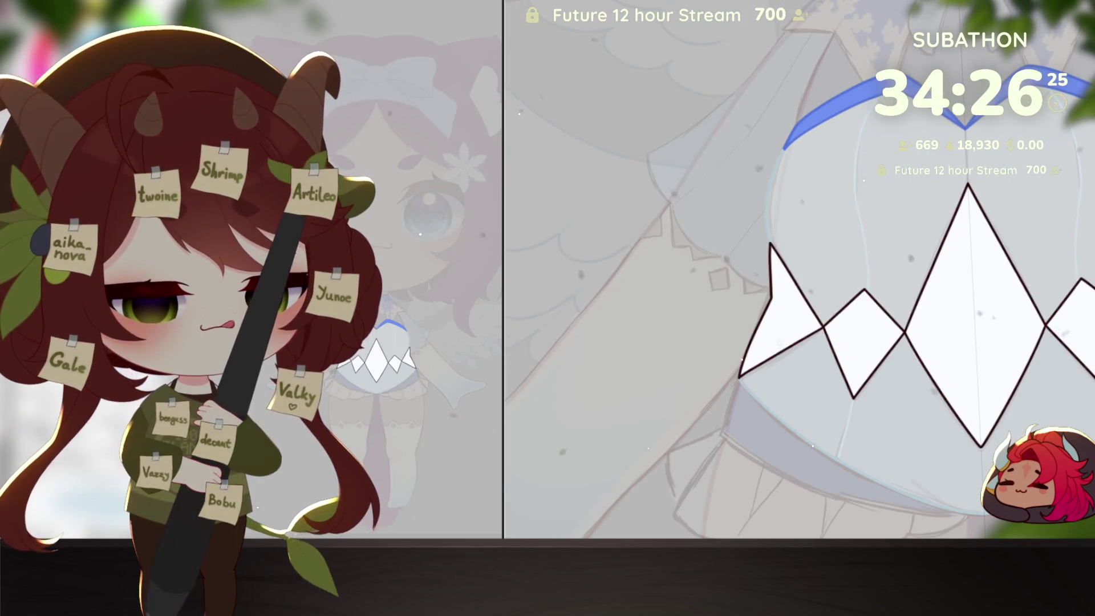
{"action": "key", "text": "bracketright"}
{"action": "key", "text": "bracketright"}
{"action": "key", "text": "bracketright"}
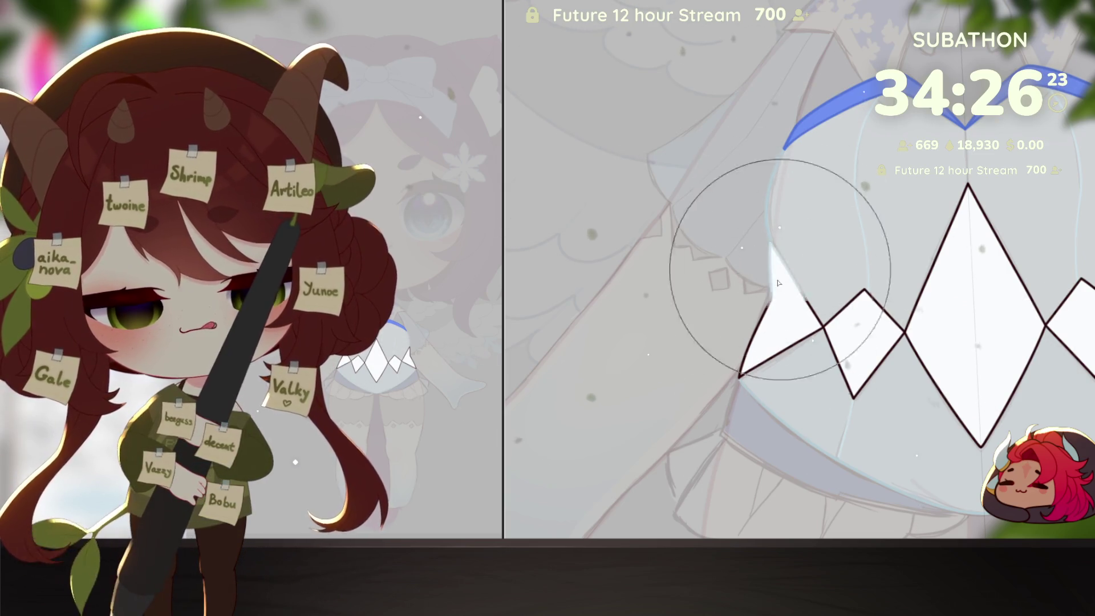
{"action": "key", "text": "ctrl+y"}
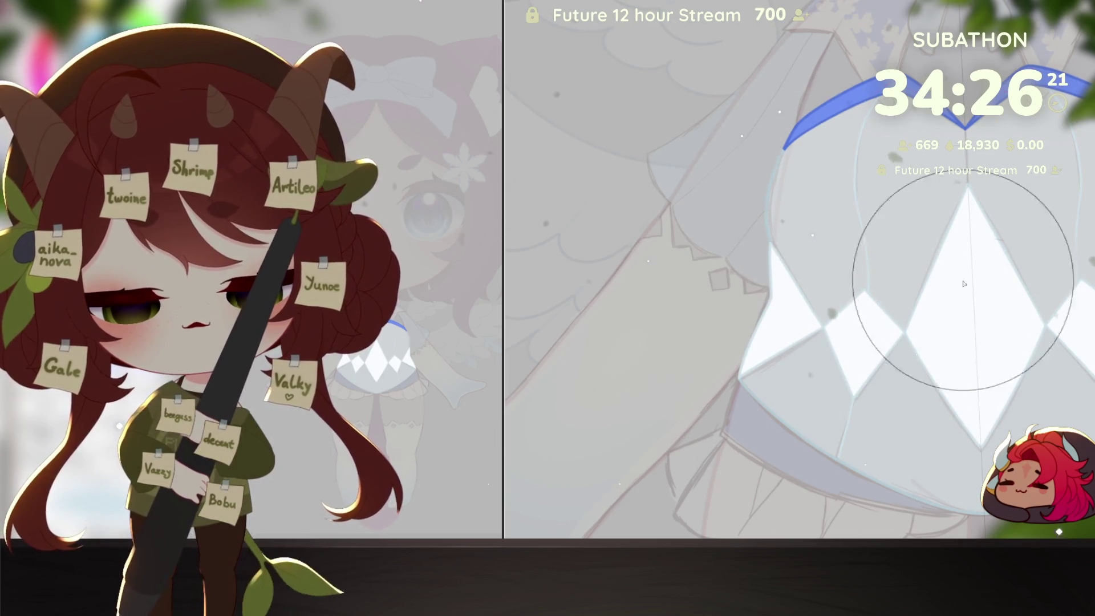
{"action": "left_click_drag", "start_coordinate": [961, 282], "coordinate": [949, 307]}
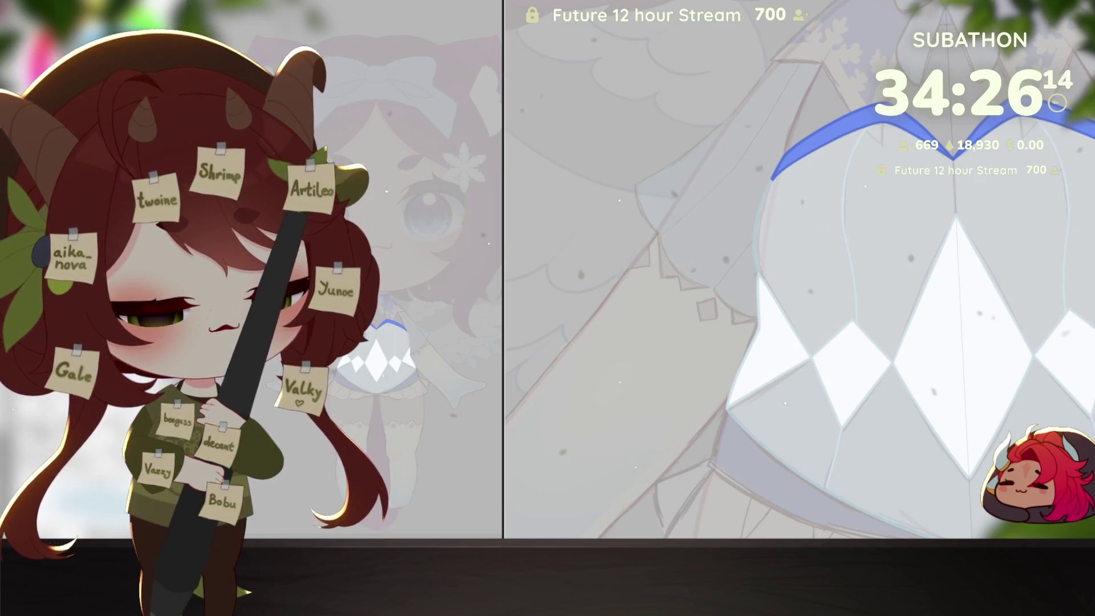
{"action": "scroll", "coordinate": [799, 268], "scroll_direction": "down", "scroll_amount": 2}
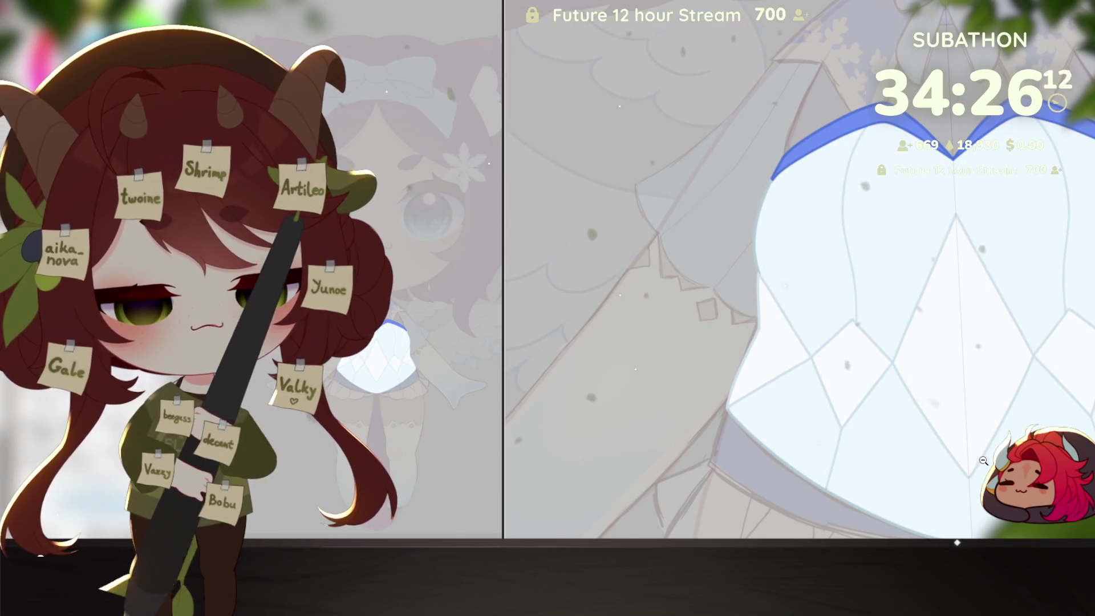
{"action": "scroll", "coordinate": [798, 268], "scroll_direction": "down", "scroll_amount": 2}
{"action": "left_click_drag", "start_coordinate": [832, 270], "coordinate": [794, 244]}
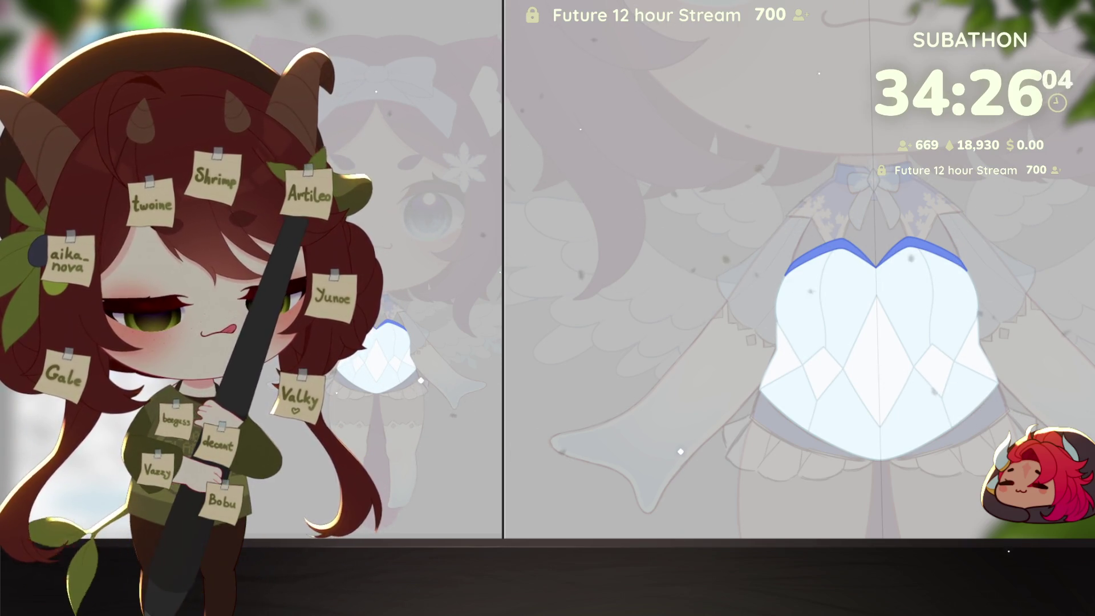
Step: Tint the bodice around the diamonds pale blue-grey and tone down the bright white diamonds
{"action": "key", "text": "ctrl+z"}
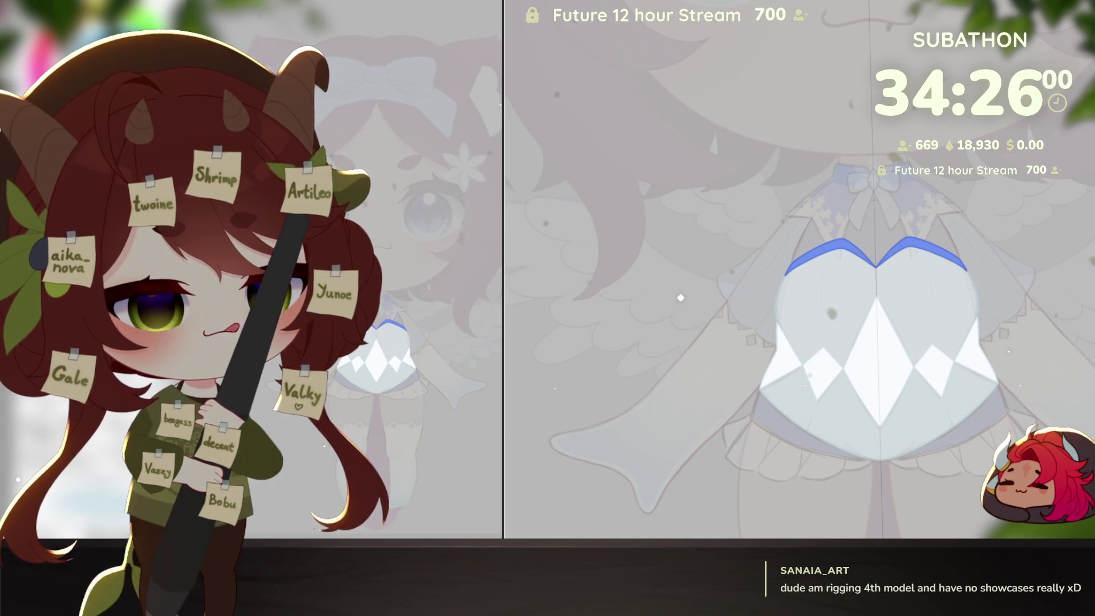
{"action": "key", "text": "ctrl+z"}
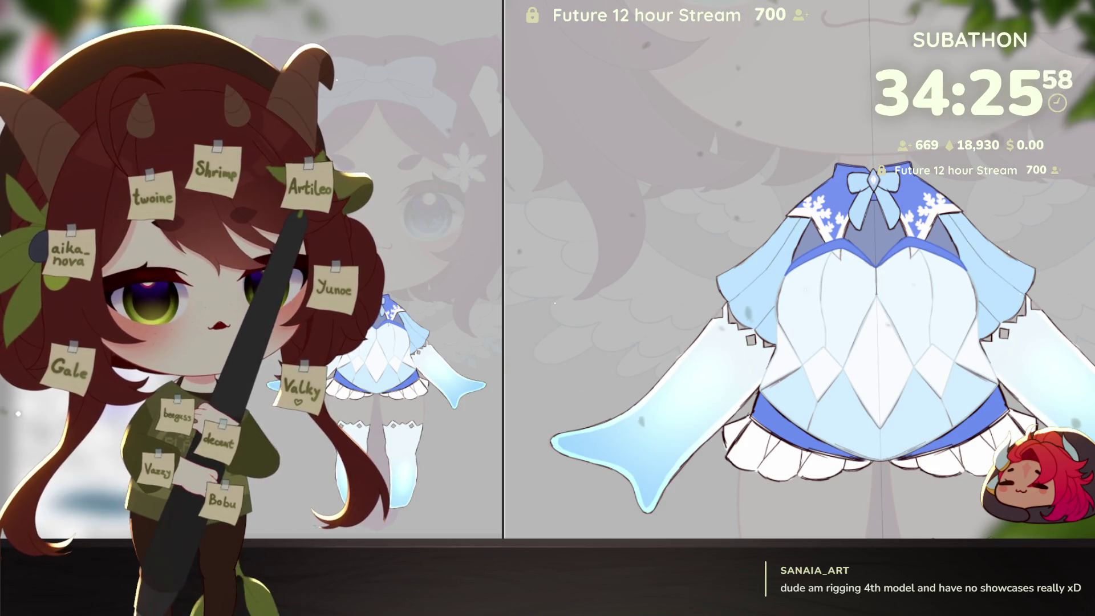
{"action": "key", "text": "ctrl+y"}
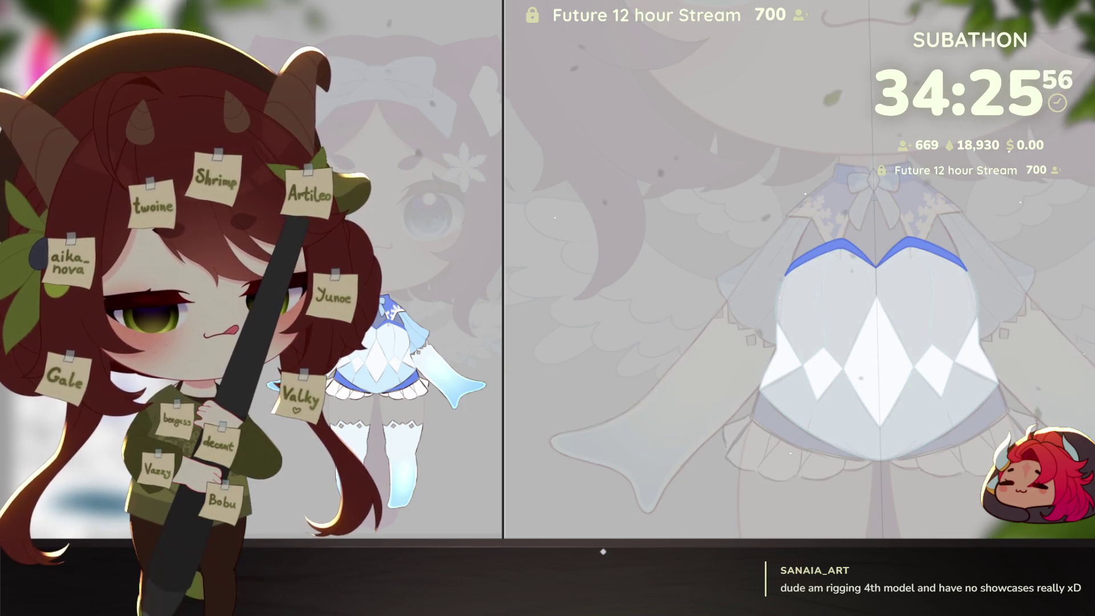
{"action": "scroll", "coordinate": [855, 359], "scroll_direction": "up", "scroll_amount": 5}
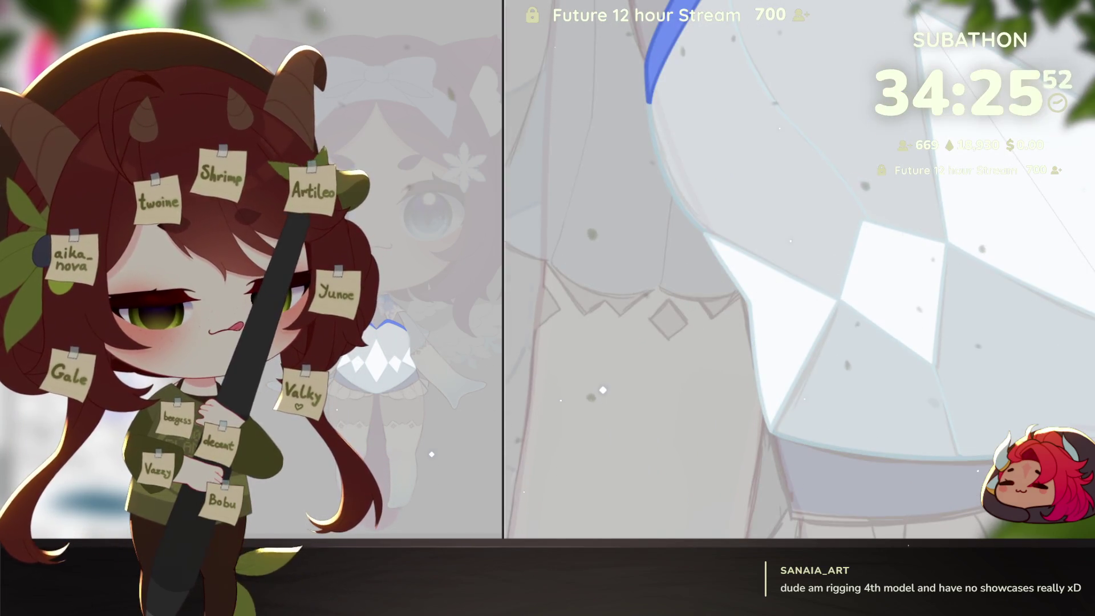
{"action": "key", "text": "ctrl+z"}
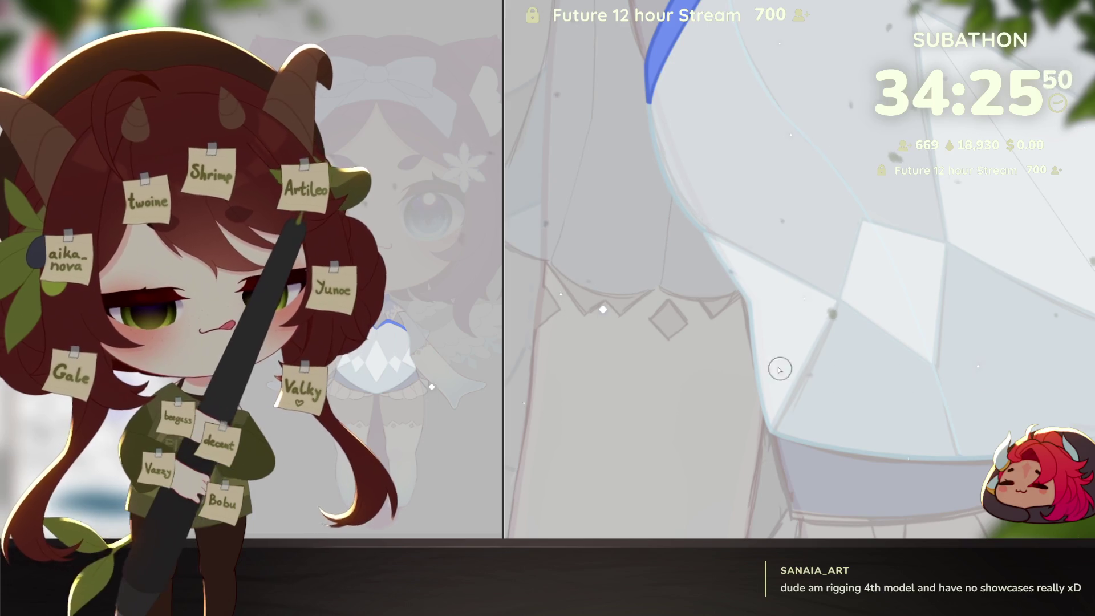
Step: Draw a curved boundary across the gem panel and shade the area below it dark blue-grey
{"action": "left_click_drag", "start_coordinate": [750, 302], "coordinate": [773, 304]}
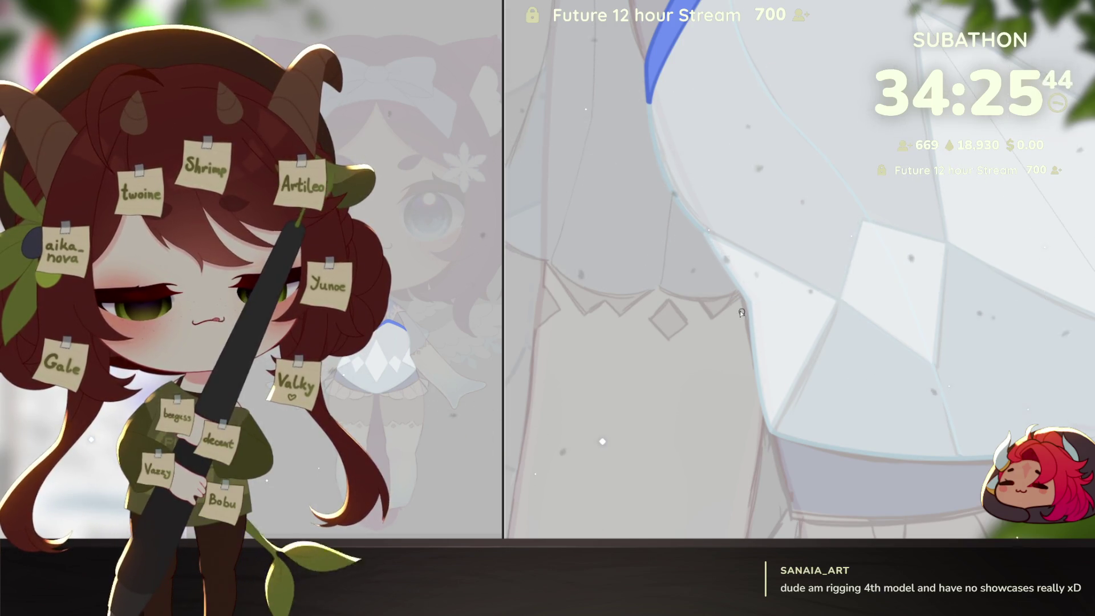
{"action": "mouse_move", "coordinate": [721, 300]}
{"action": "left_mouse_down"}
{"action": "mouse_move", "coordinate": [830, 302]}
{"action": "mouse_move", "coordinate": [1084, 159]}
{"action": "left_mouse_up"}
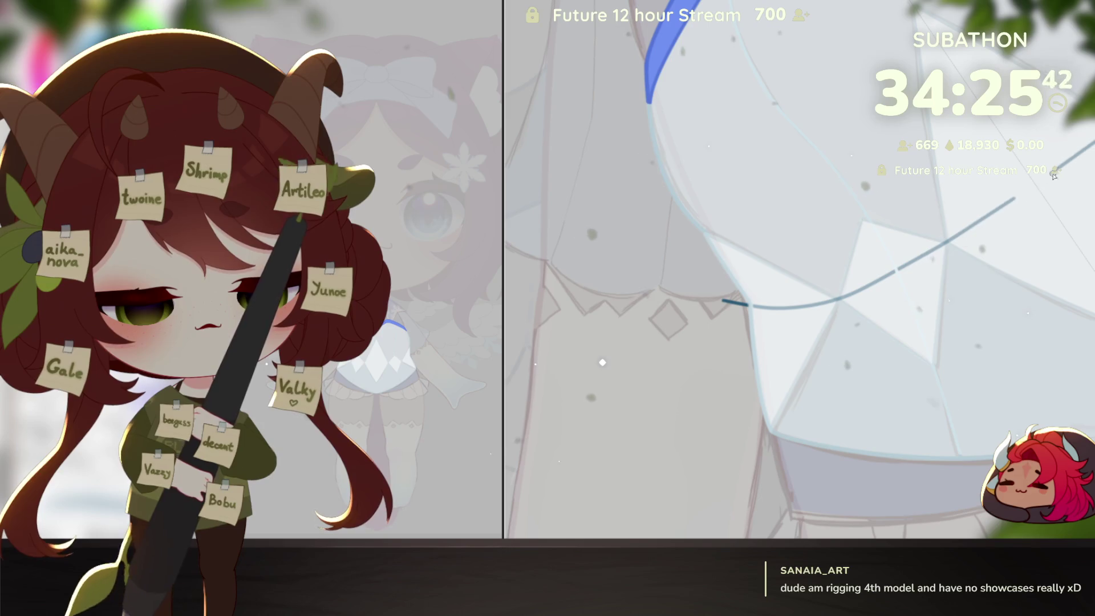
{"action": "mouse_move", "coordinate": [835, 376]}
{"action": "left_mouse_down"}
{"action": "mouse_move", "coordinate": [814, 392]}
{"action": "mouse_move", "coordinate": [743, 302]}
{"action": "mouse_move", "coordinate": [734, 308]}
{"action": "left_mouse_up"}
{"action": "scroll", "coordinate": [894, 428], "scroll_direction": "down", "scroll_amount": 2}
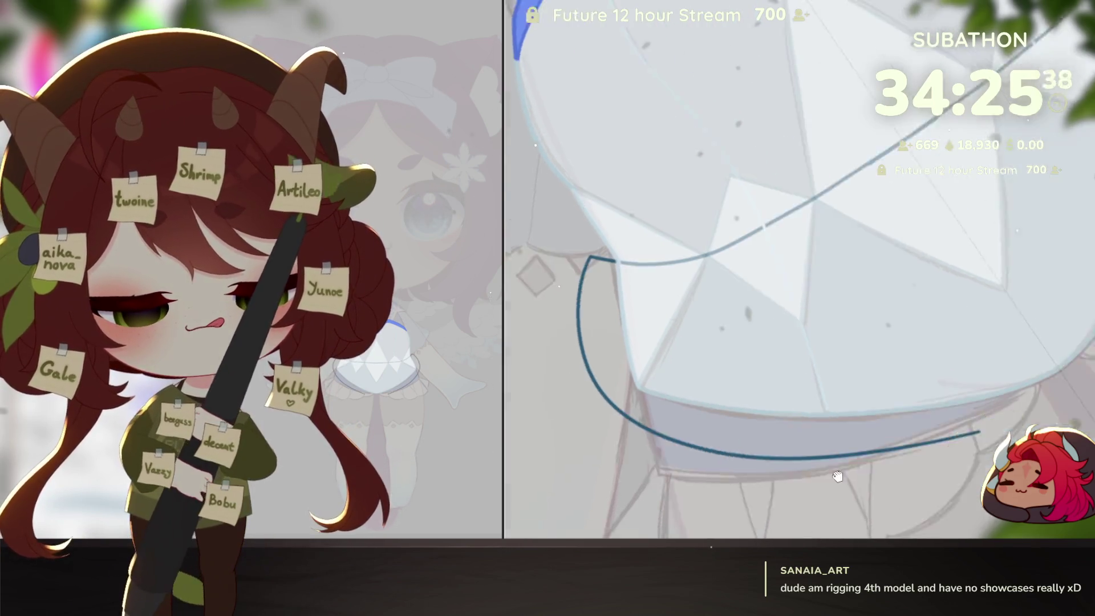
{"action": "left_click_drag", "start_coordinate": [956, 416], "coordinate": [1065, 392]}
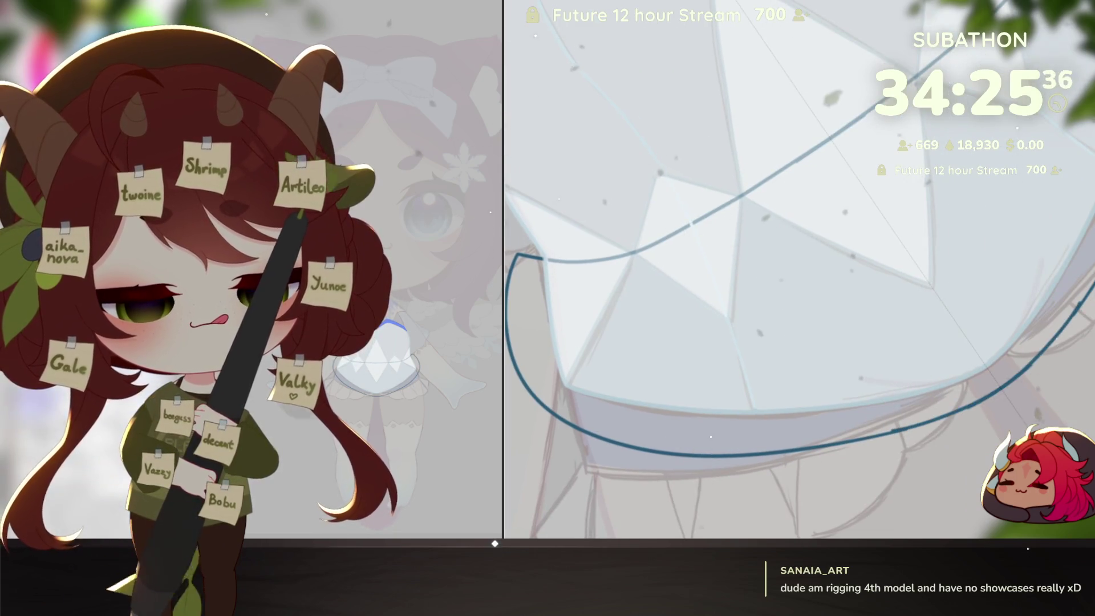
{"action": "scroll", "coordinate": [912, 285], "scroll_direction": "down", "scroll_amount": 3}
{"action": "scroll", "coordinate": [912, 285], "scroll_direction": "up", "scroll_amount": 2}
{"action": "scroll", "coordinate": [971, 363], "scroll_direction": "down", "scroll_amount": 2}
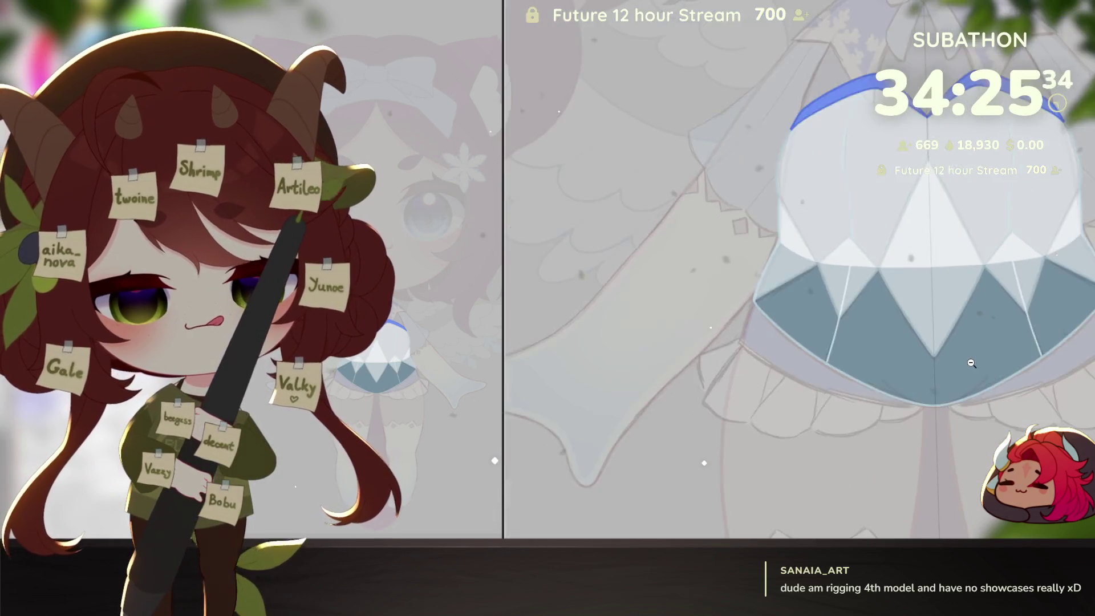
{"action": "scroll", "coordinate": [799, 320], "scroll_direction": "up", "scroll_amount": 5}
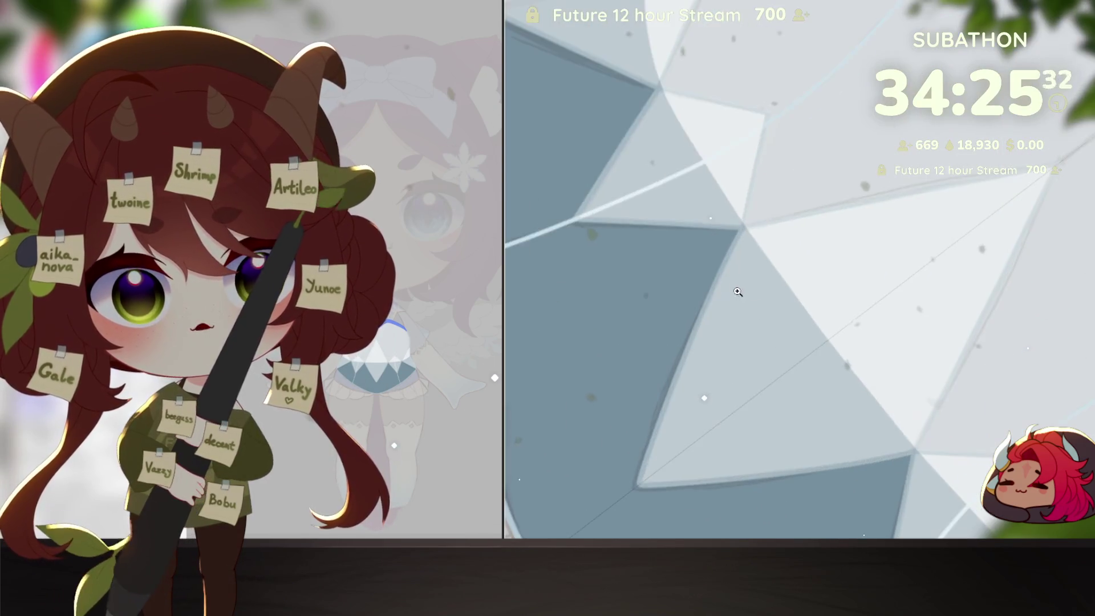
{"action": "scroll", "coordinate": [737, 292], "scroll_direction": "down", "scroll_amount": 2}
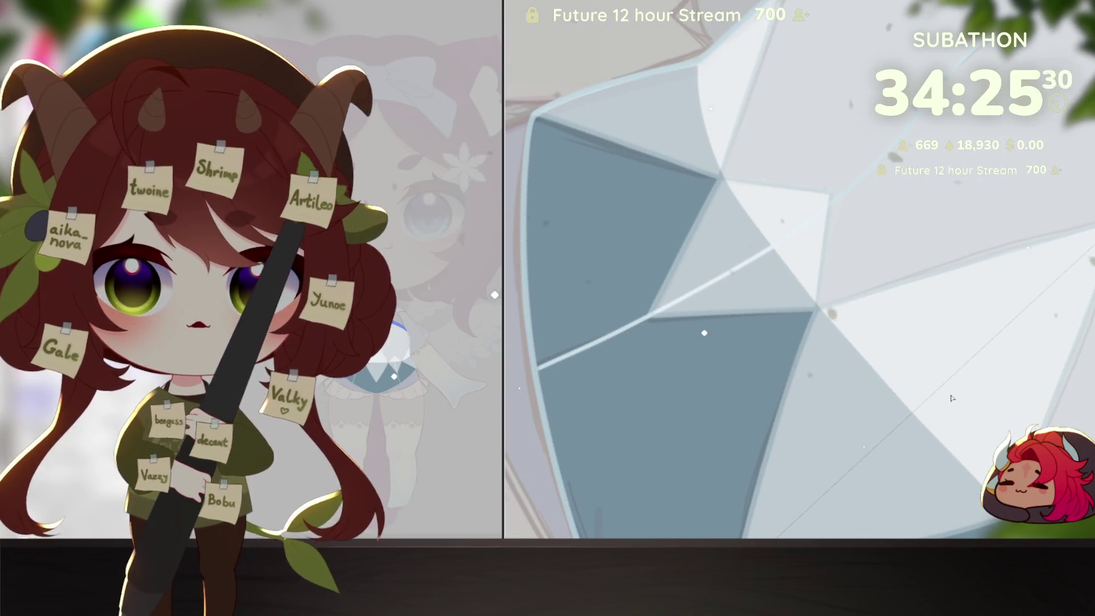
{"action": "scroll", "coordinate": [734, 185], "scroll_direction": "up", "scroll_amount": 2}
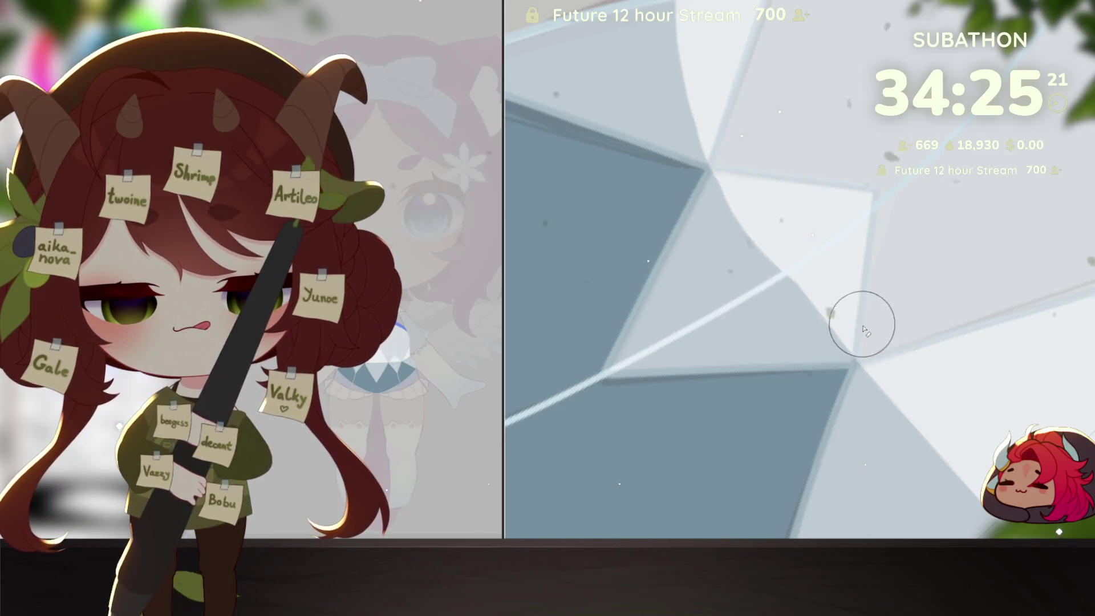
Step: Rotate and zoom the canvas to inspect the gem facet shading
{"action": "mouse_move", "coordinate": [915, 195]}
{"action": "left_mouse_down"}
{"action": "mouse_move", "coordinate": [916, 303]}
{"action": "mouse_move", "coordinate": [894, 293]}
{"action": "left_mouse_up"}
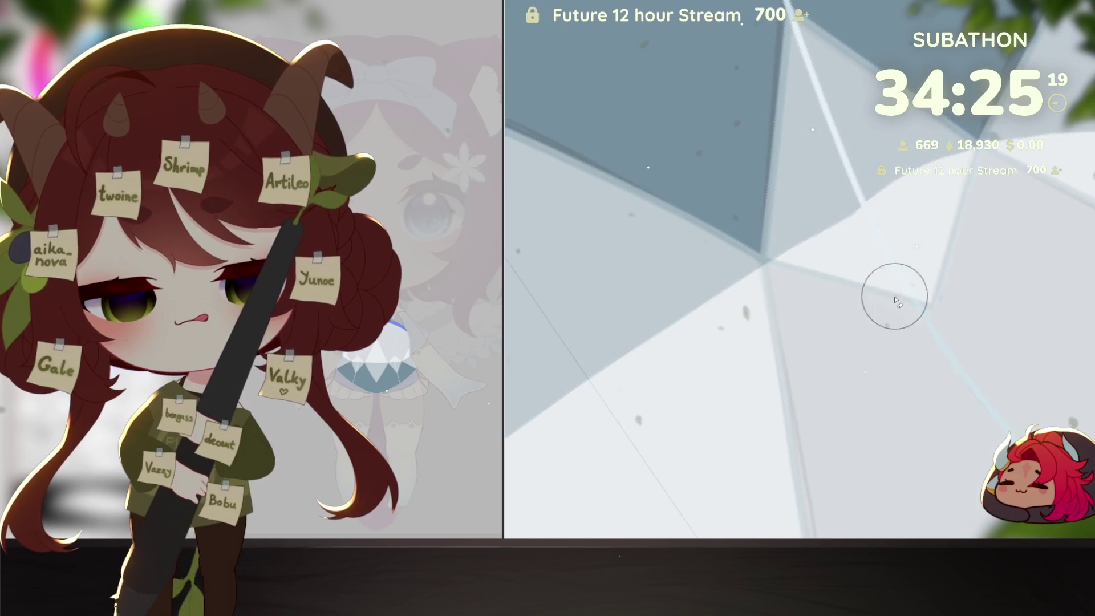
{"action": "left_click_drag", "start_coordinate": [884, 237], "coordinate": [951, 260]}
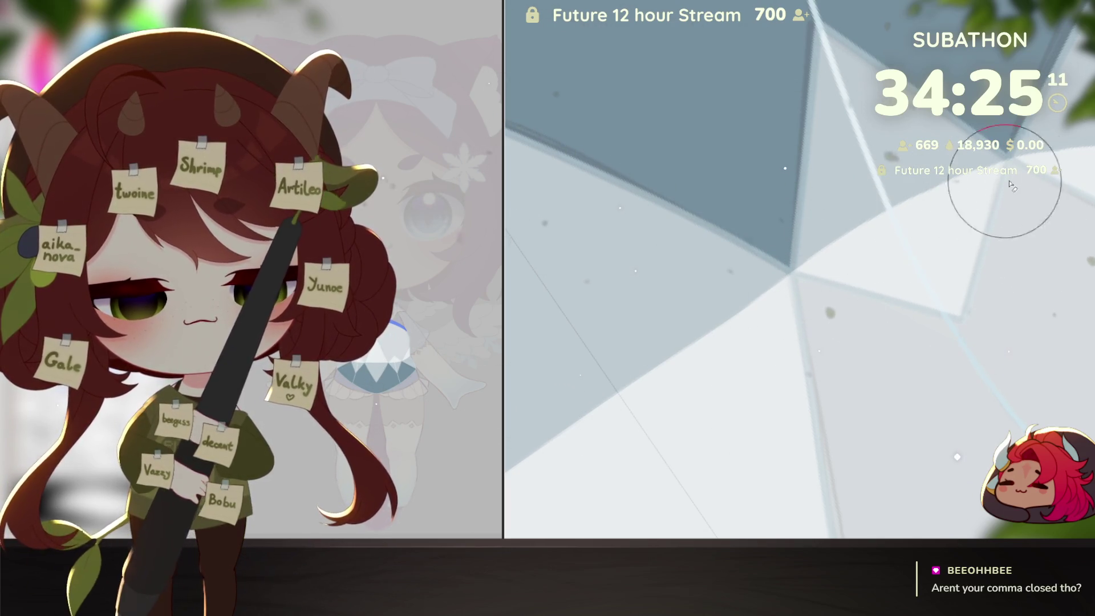
{"action": "left_click_drag", "start_coordinate": [681, 421], "coordinate": [972, 176]}
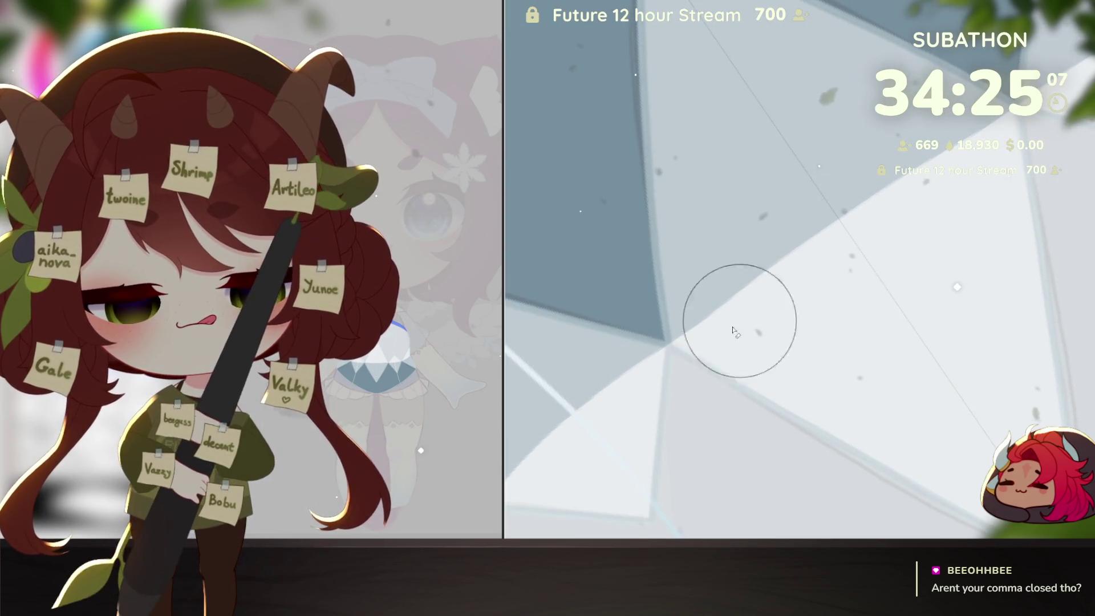
{"action": "left_click_drag", "start_coordinate": [929, 220], "coordinate": [968, 425]}
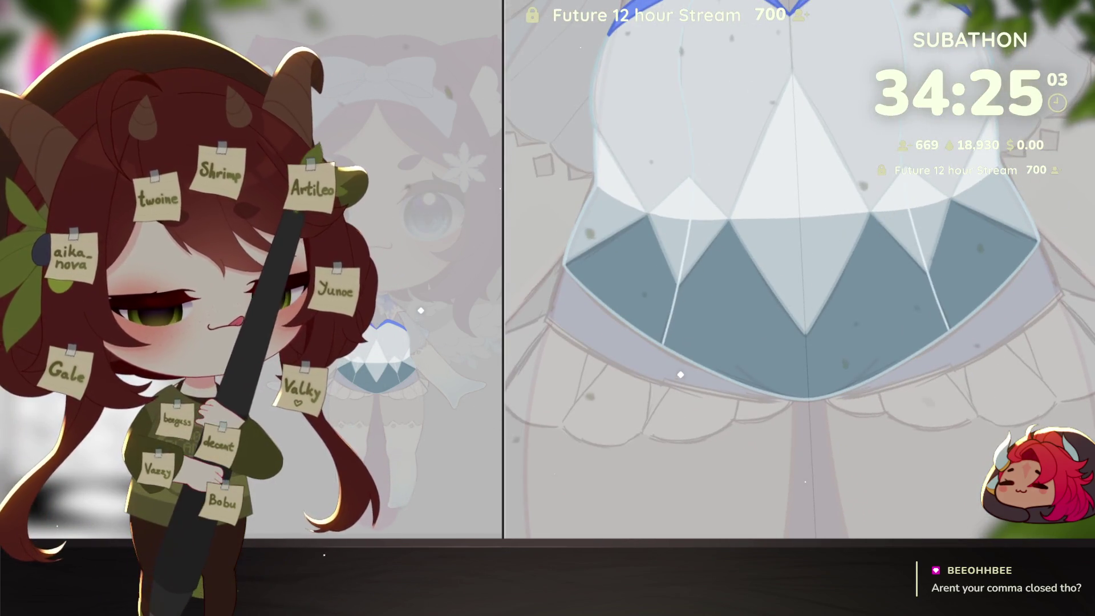
Step: Toggle the dark blue-grey shading over the lower skirt on and off to compare
{"action": "key", "text": "ctrl+z"}
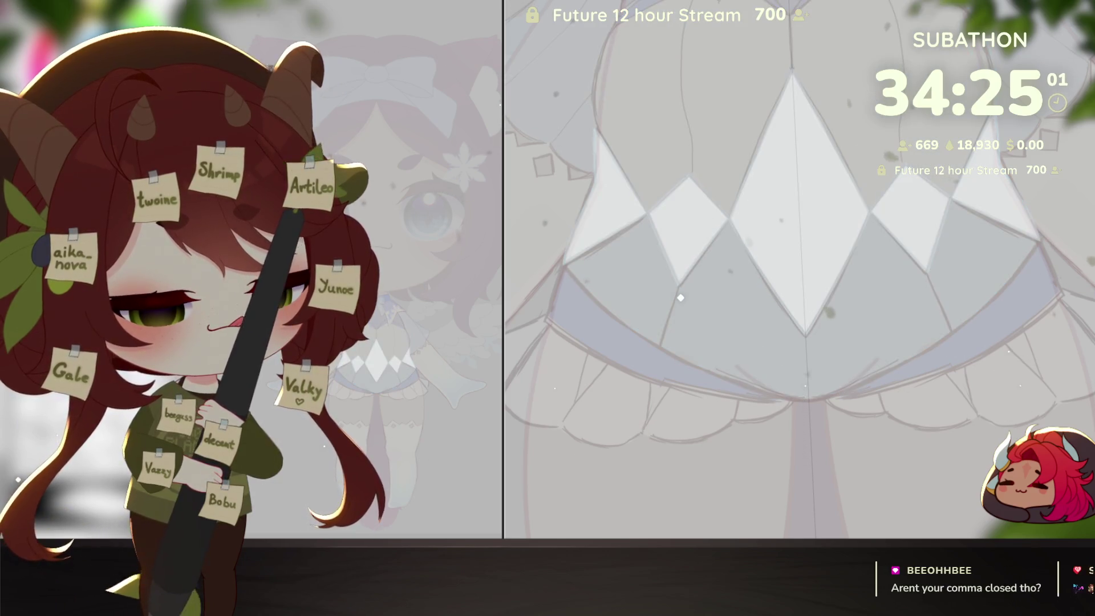
{"action": "key", "text": "ctrl+y"}
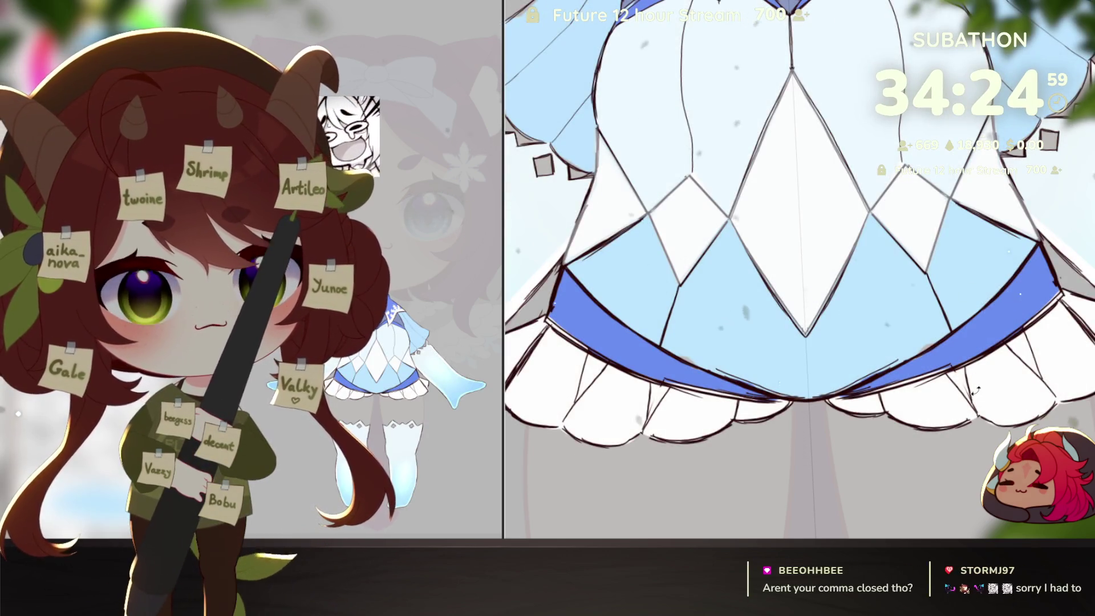
{"action": "scroll", "coordinate": [680, 259], "scroll_direction": "down", "scroll_amount": 2}
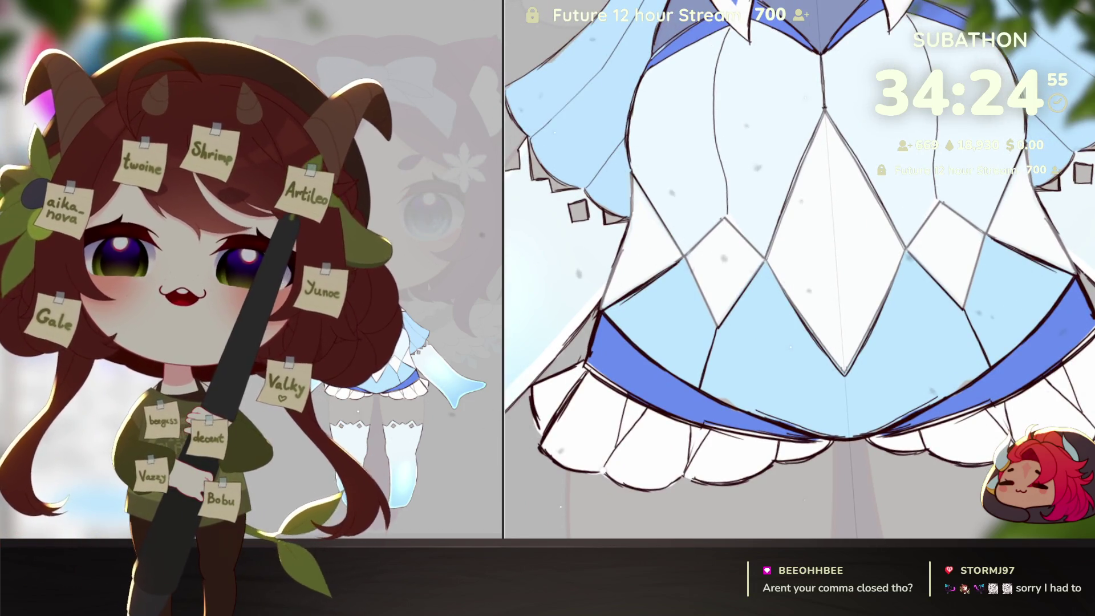
{"action": "left_click", "coordinate": [790, 268]}
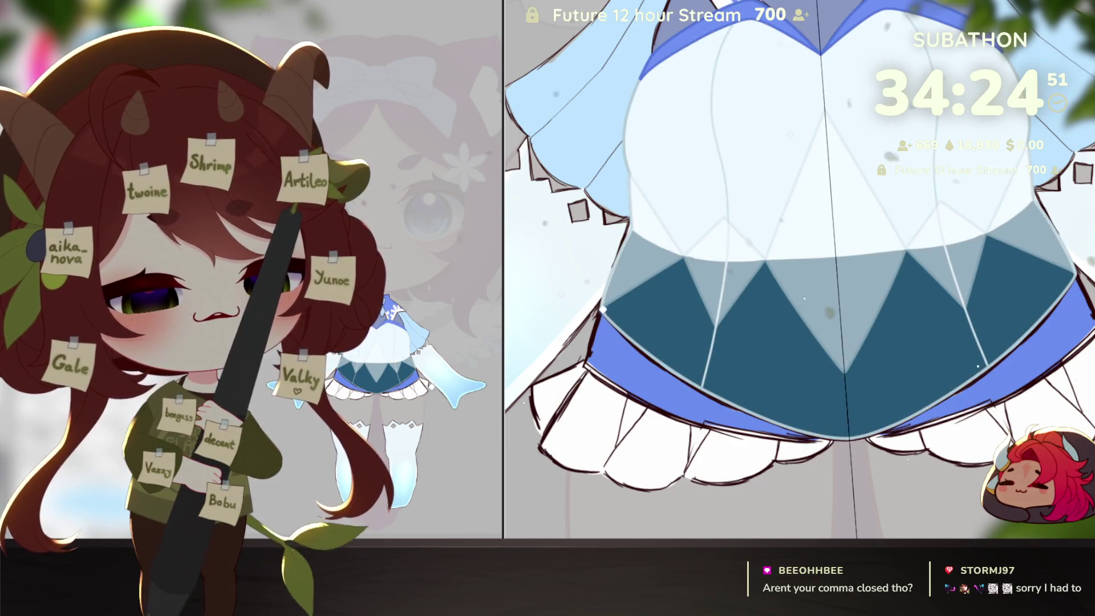
{"action": "key", "text": "ctrl+z"}
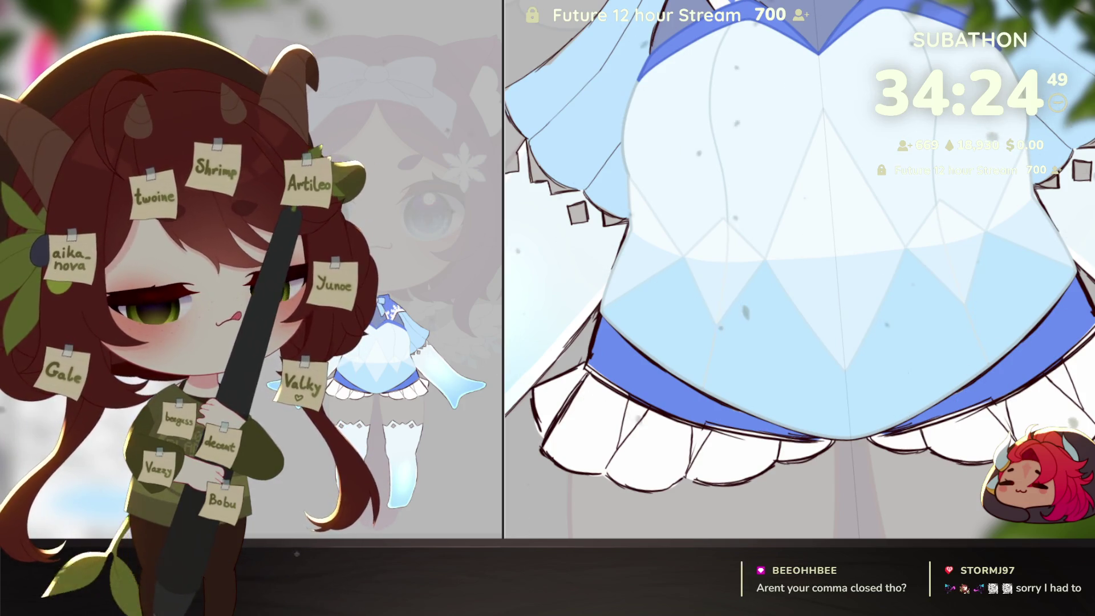
{"action": "key", "text": "ctrl+z"}
{"action": "scroll", "coordinate": [993, 404], "scroll_direction": "down", "scroll_amount": 5}
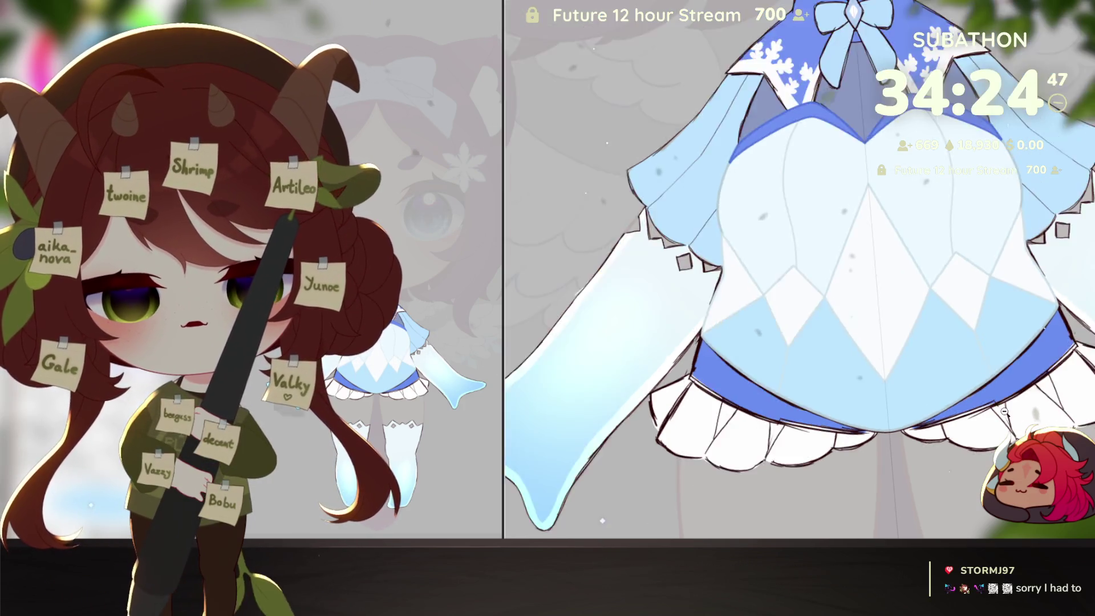
{"action": "scroll", "coordinate": [962, 410], "scroll_direction": "up", "scroll_amount": 5}
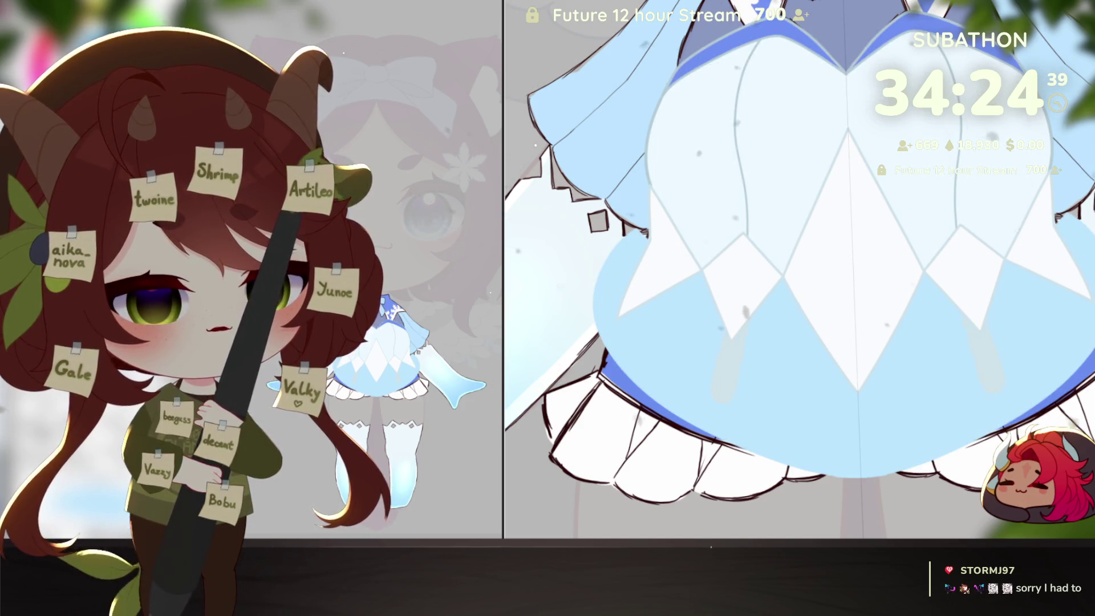
Step: Try purple and stronger blue tints, then restore the white and light-blue diamond pattern
{"action": "key", "text": "ctrl+z"}
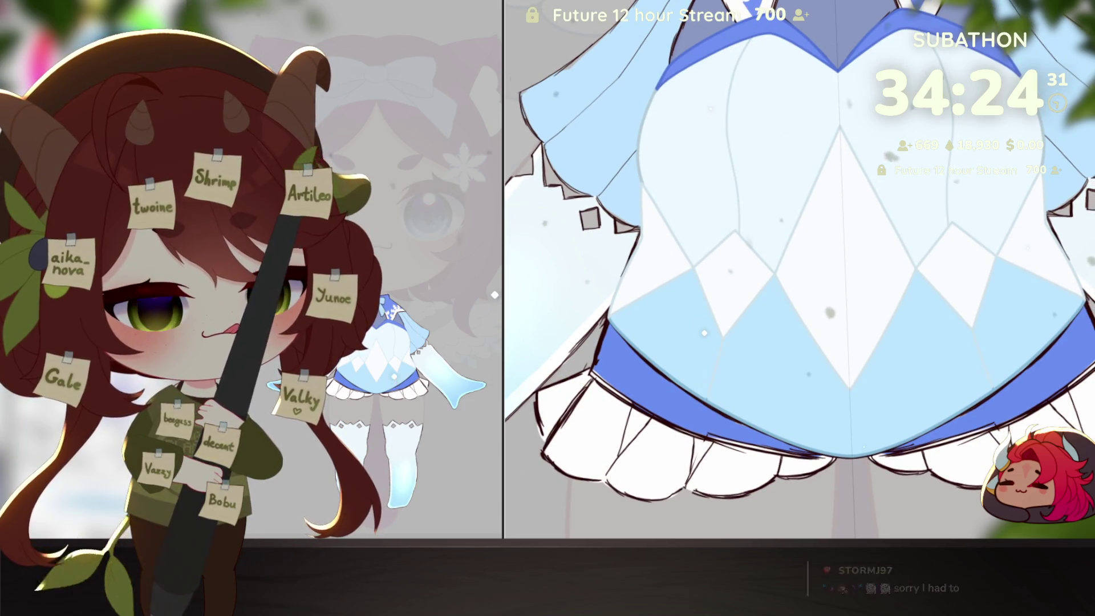
{"action": "key", "text": "ctrl+z"}
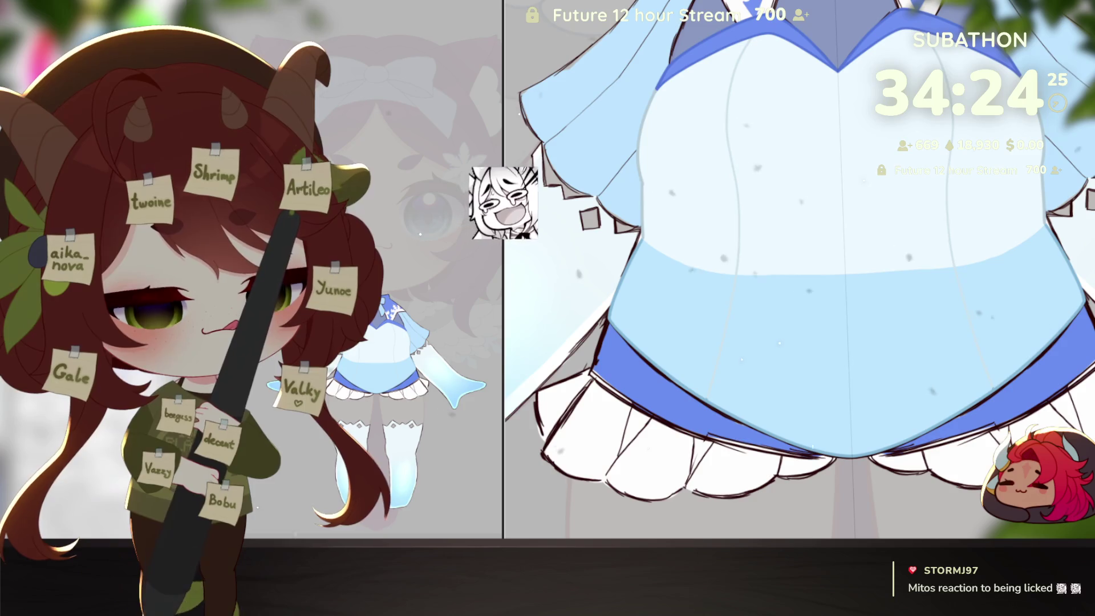
{"action": "key", "text": "ctrl+z"}
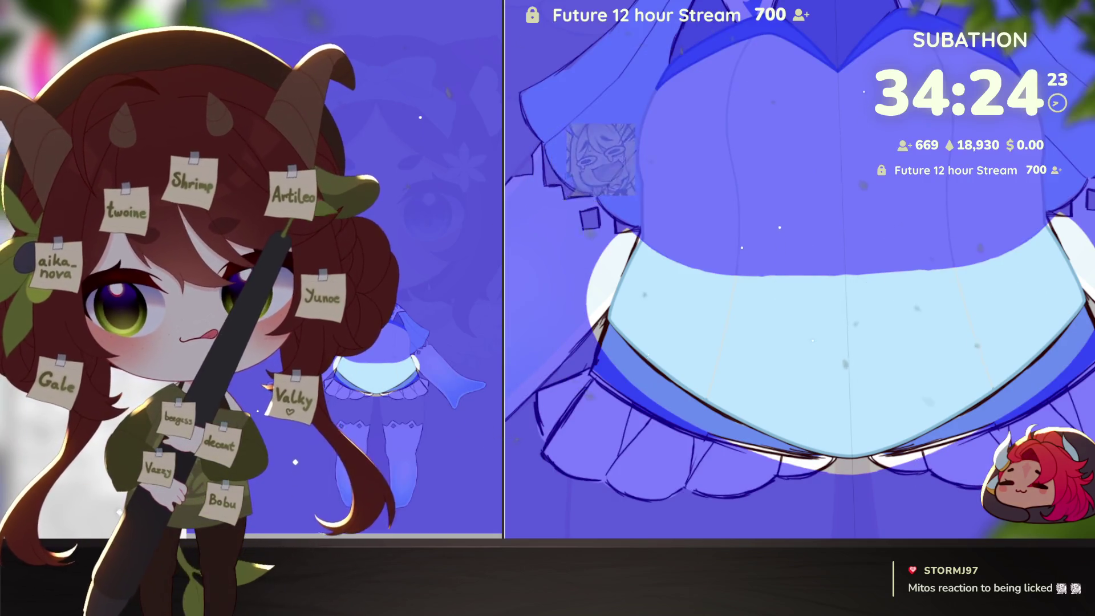
{"action": "key", "text": "ctrl+z"}
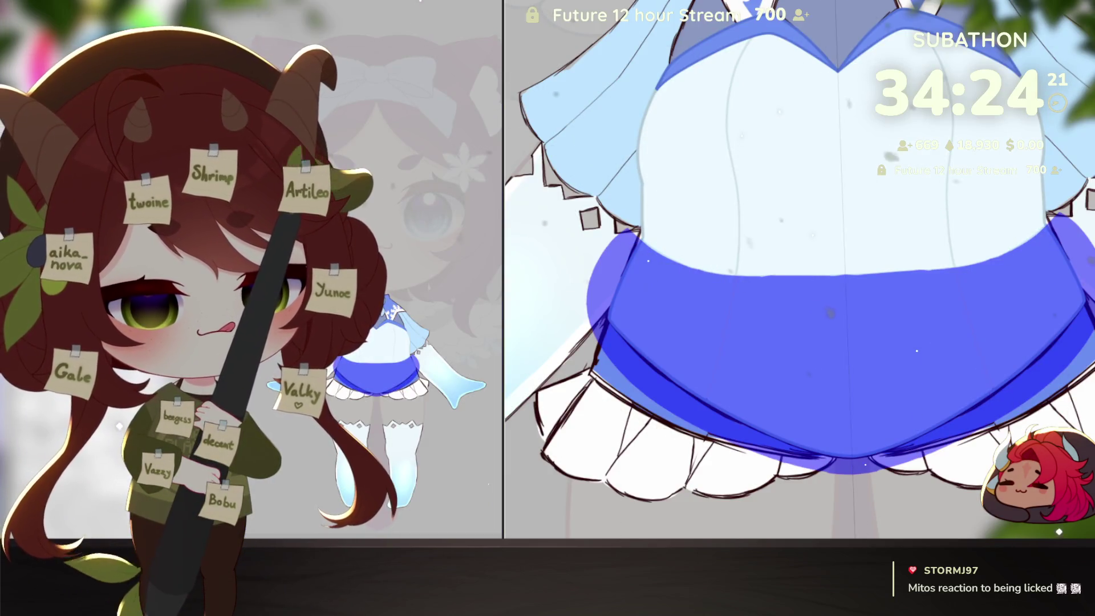
{"action": "key", "text": "ctrl+z"}
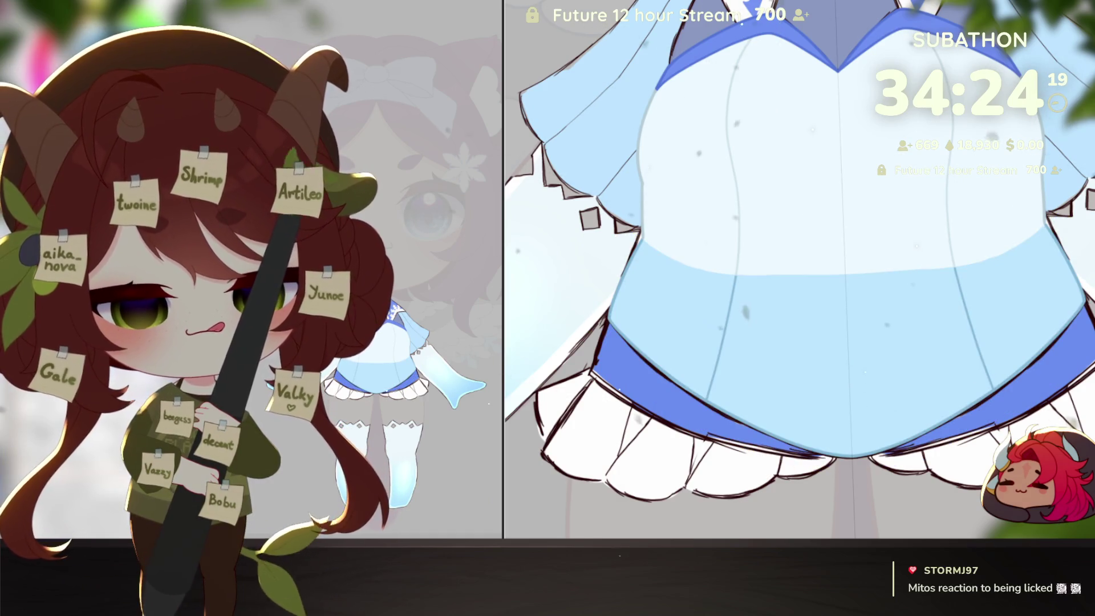
{"action": "scroll", "coordinate": [798, 268], "scroll_direction": "down", "scroll_amount": 3}
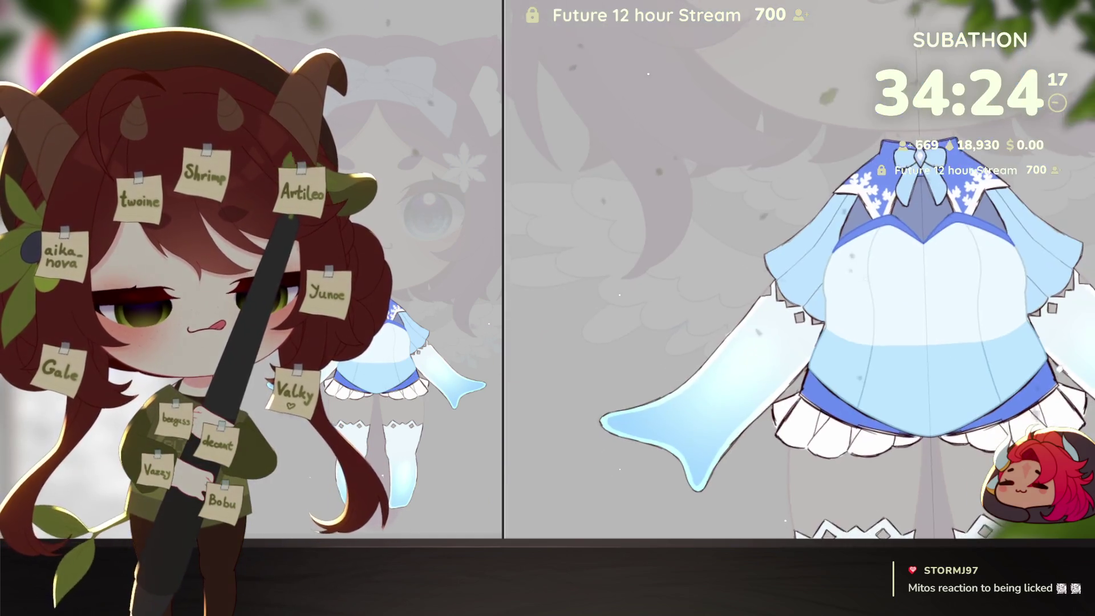
{"action": "scroll", "coordinate": [798, 268], "scroll_direction": "up", "scroll_amount": 2}
{"action": "key", "text": "ctrl+shift+z"}
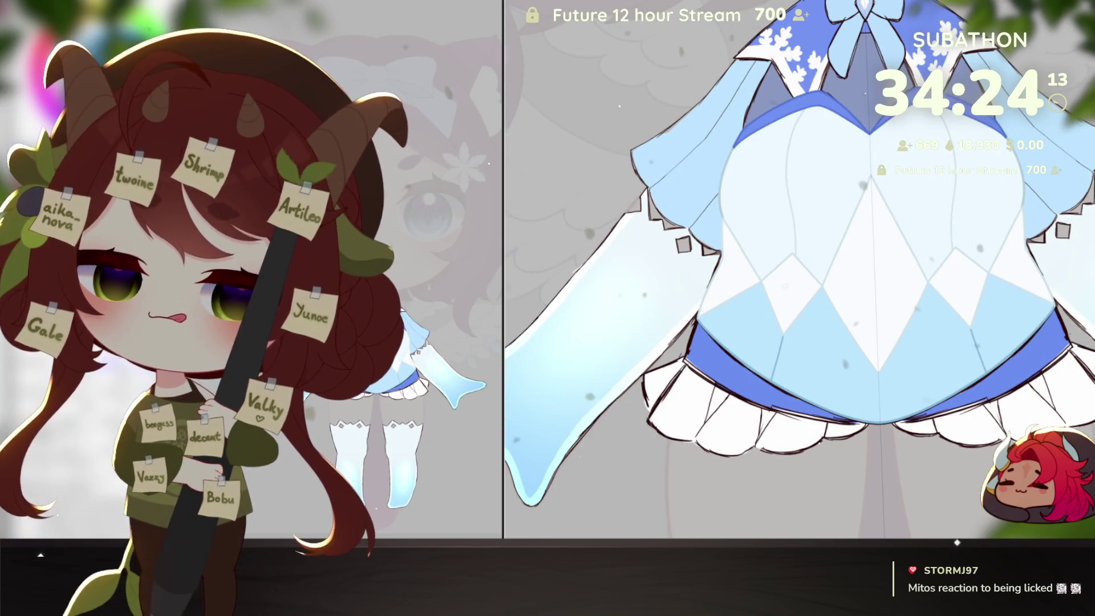
{"action": "scroll", "coordinate": [969, 419], "scroll_direction": "down", "scroll_amount": 3}
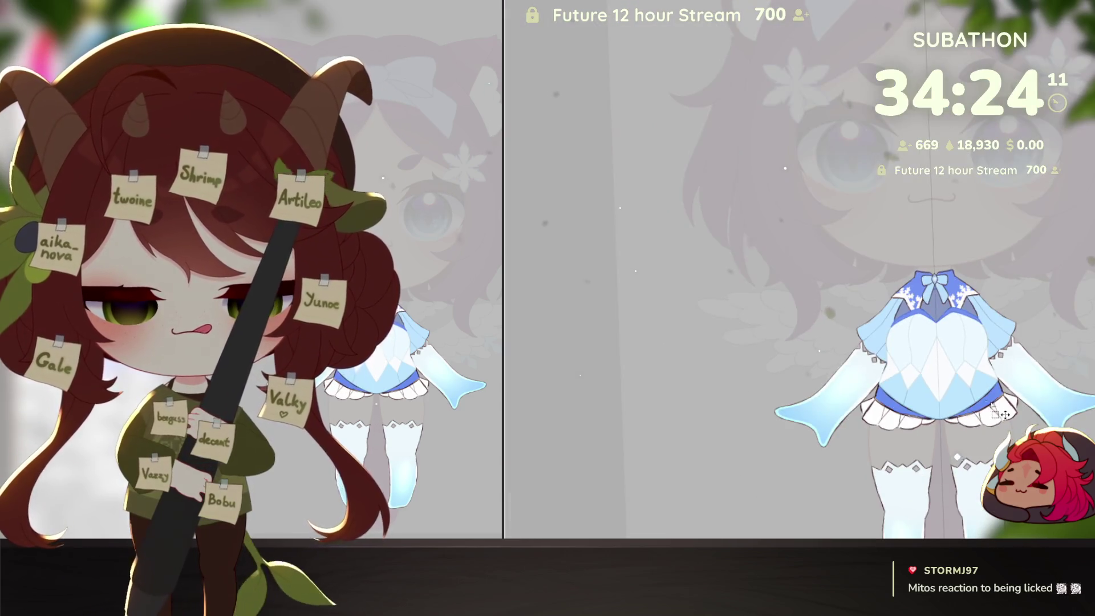
{"action": "scroll", "coordinate": [969, 419], "scroll_direction": "up", "scroll_amount": 2}
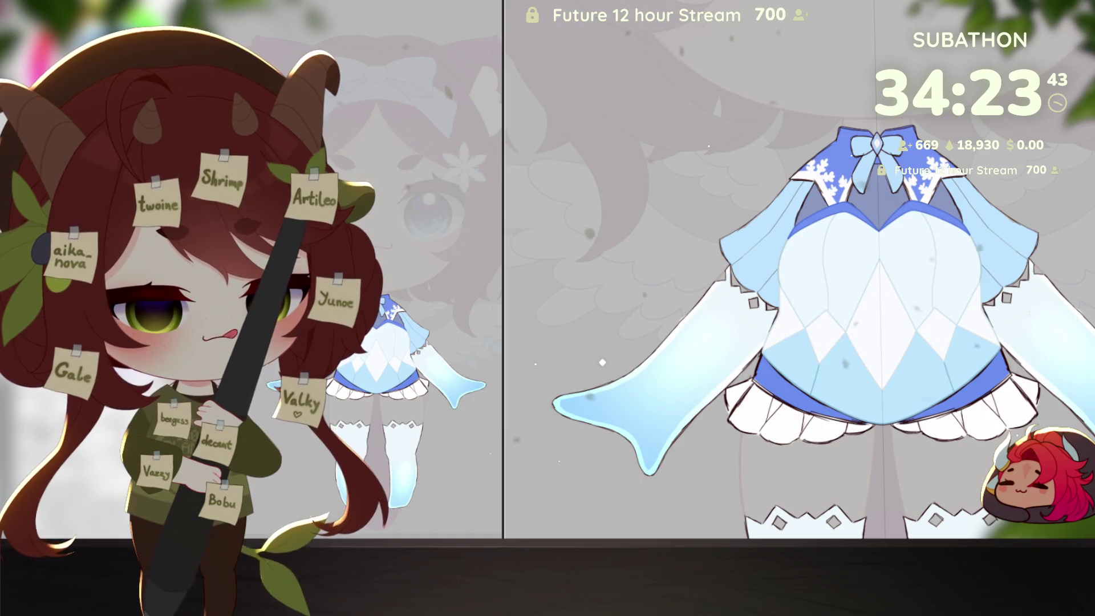
{"action": "left_click_drag", "start_coordinate": [862, 420], "coordinate": [882, 492]}
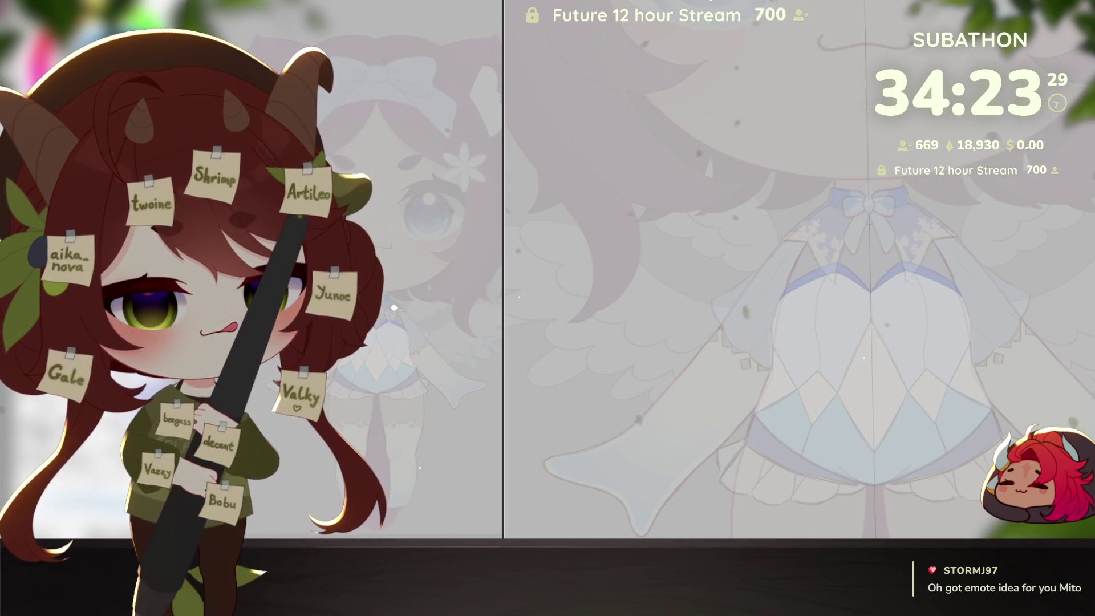
Step: Ink the dark outline of the curved hem band below the diamond panel, redrawing the right edge
{"action": "scroll", "coordinate": [963, 437], "scroll_direction": "up", "scroll_amount": 5}
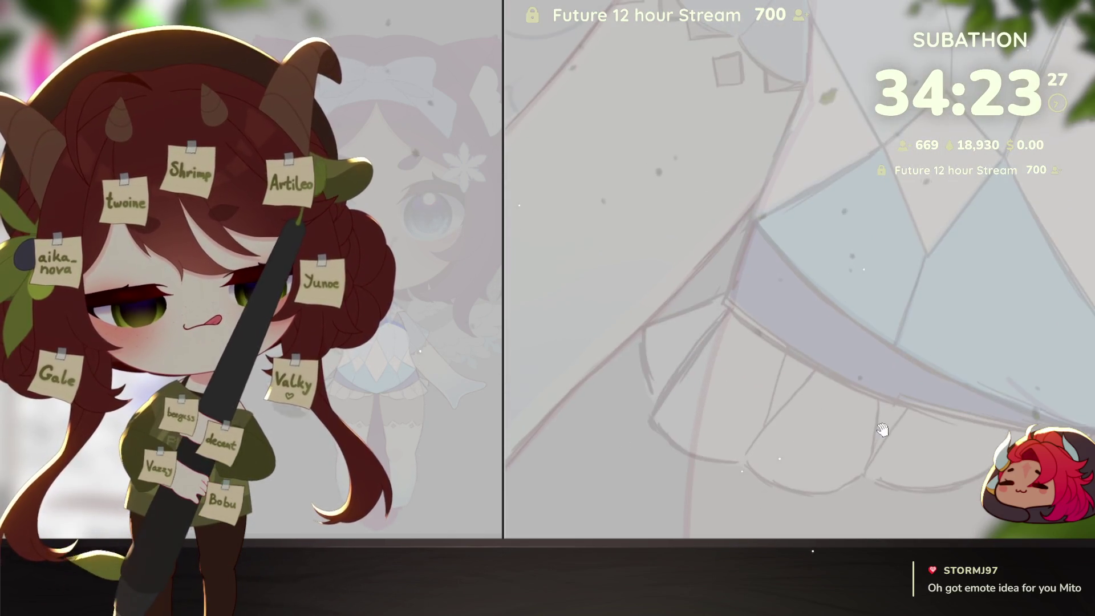
{"action": "left_click", "coordinate": [734, 267]}
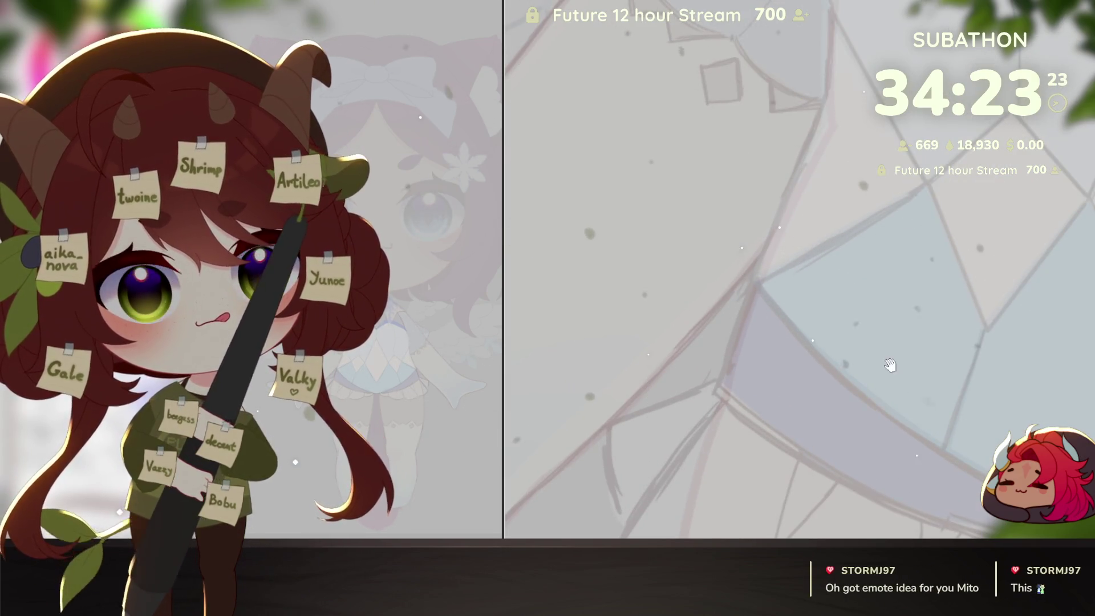
{"action": "left_click_drag", "start_coordinate": [891, 368], "coordinate": [910, 364]}
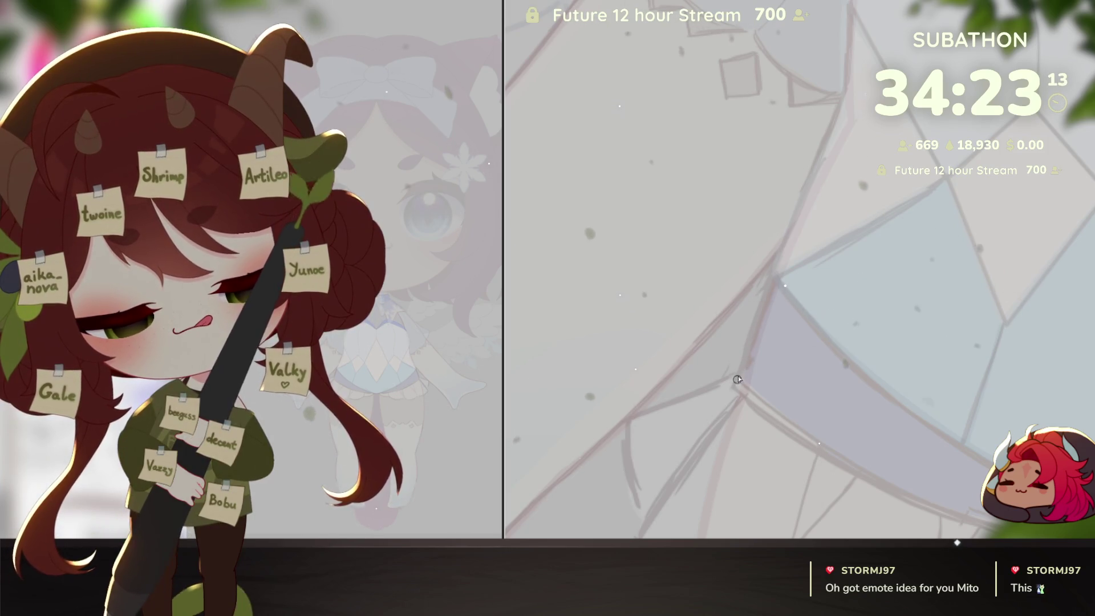
{"action": "left_click_drag", "start_coordinate": [736, 387], "coordinate": [771, 277]}
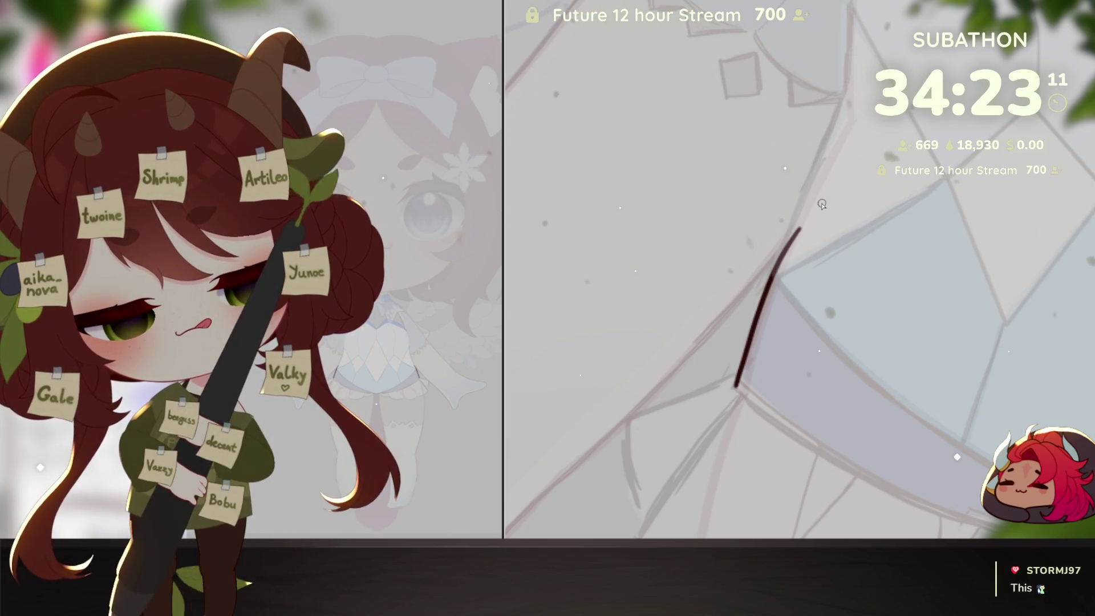
{"action": "mouse_move", "coordinate": [871, 322]}
{"action": "left_mouse_down"}
{"action": "mouse_move", "coordinate": [954, 392]}
{"action": "mouse_move", "coordinate": [898, 388]}
{"action": "left_mouse_up"}
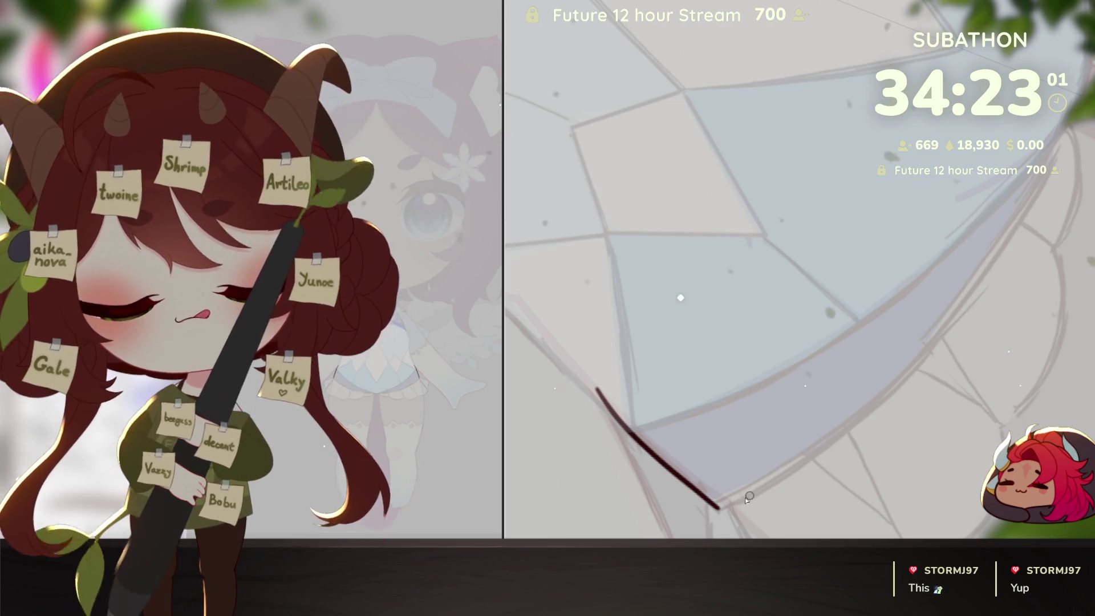
{"action": "mouse_move", "coordinate": [723, 506]}
{"action": "left_mouse_down"}
{"action": "mouse_move", "coordinate": [830, 437]}
{"action": "mouse_move", "coordinate": [1018, 217]}
{"action": "mouse_move", "coordinate": [1079, 48]}
{"action": "left_mouse_up"}
{"action": "key", "text": "ctrl+z"}
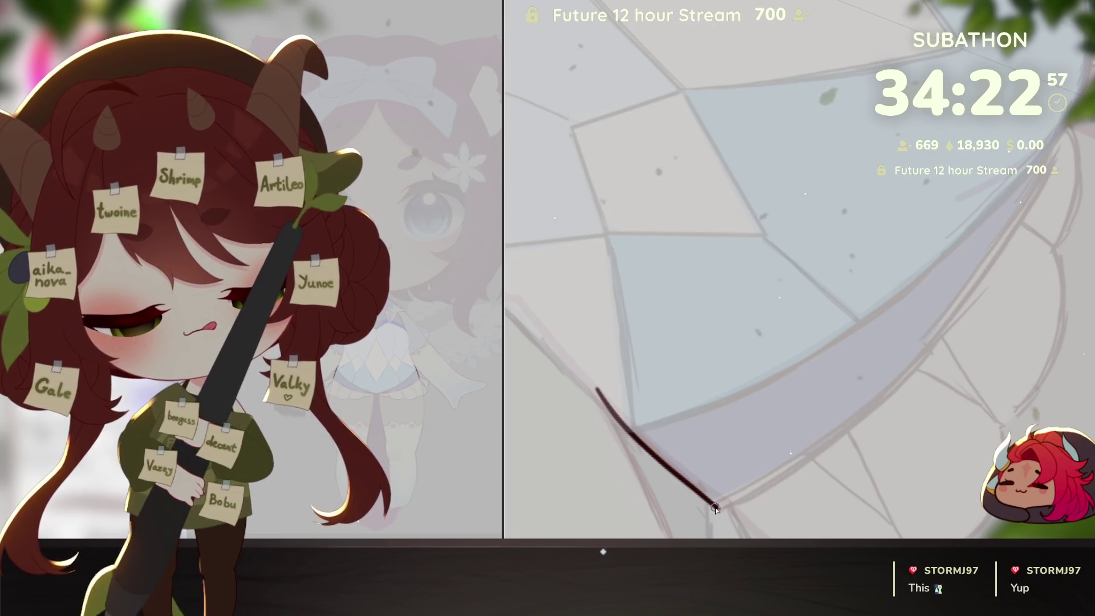
{"action": "left_click_drag", "start_coordinate": [948, 340], "coordinate": [1058, 124]}
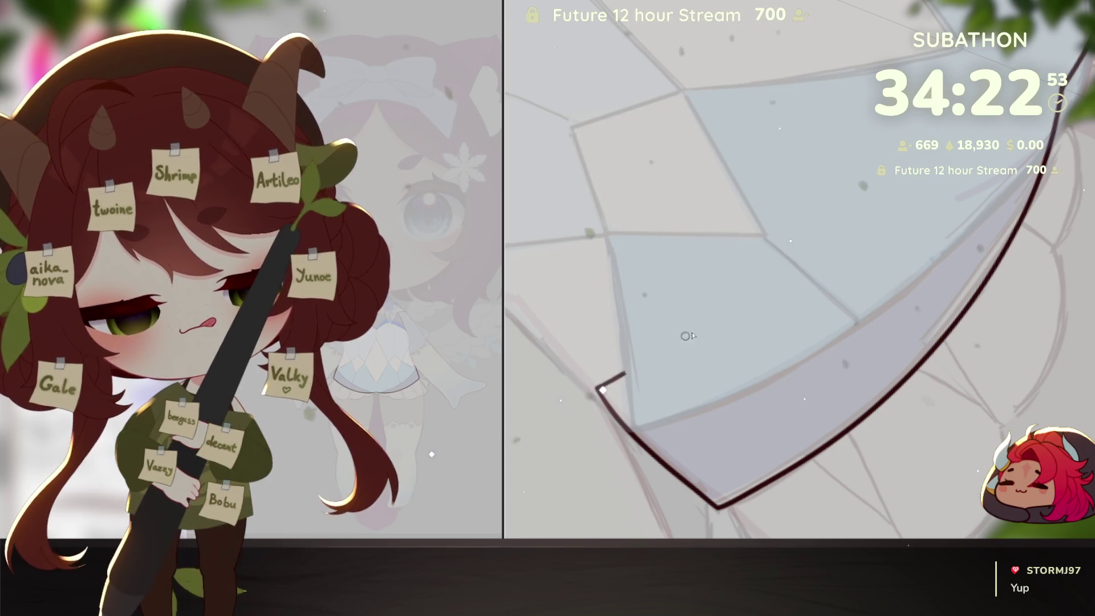
{"action": "left_click_drag", "start_coordinate": [686, 335], "coordinate": [915, 197]}
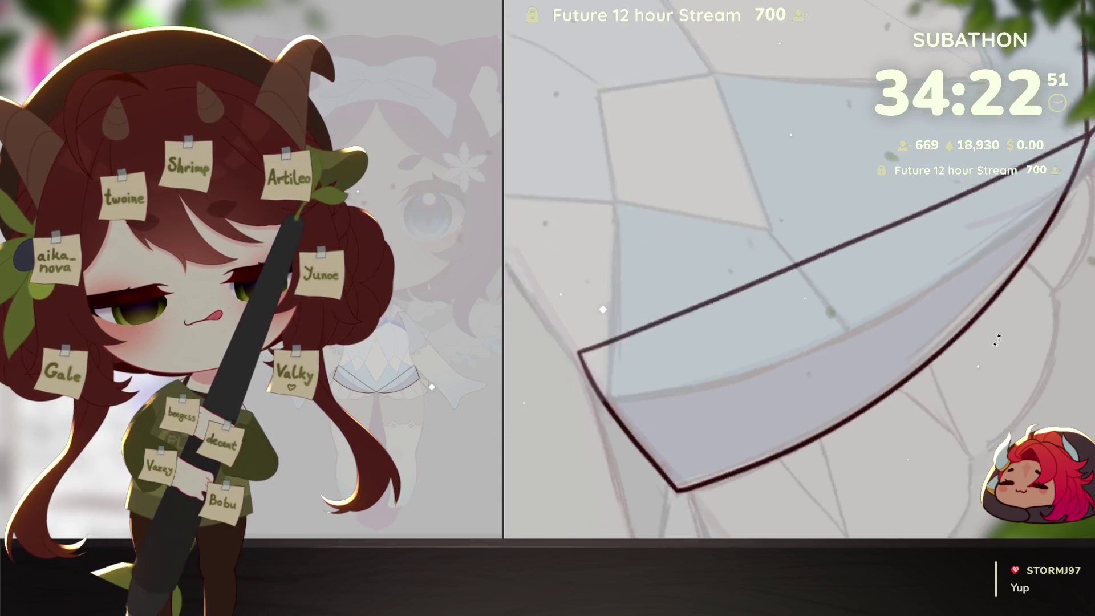
{"action": "left_click_drag", "start_coordinate": [1059, 91], "coordinate": [943, 365]}
Step: Shrink the brush and auto-select the area enclosed by the band outline
{"action": "key", "text": "bracketleft"}
{"action": "key", "text": "bracketleft"}
{"action": "key", "text": "bracketleft"}
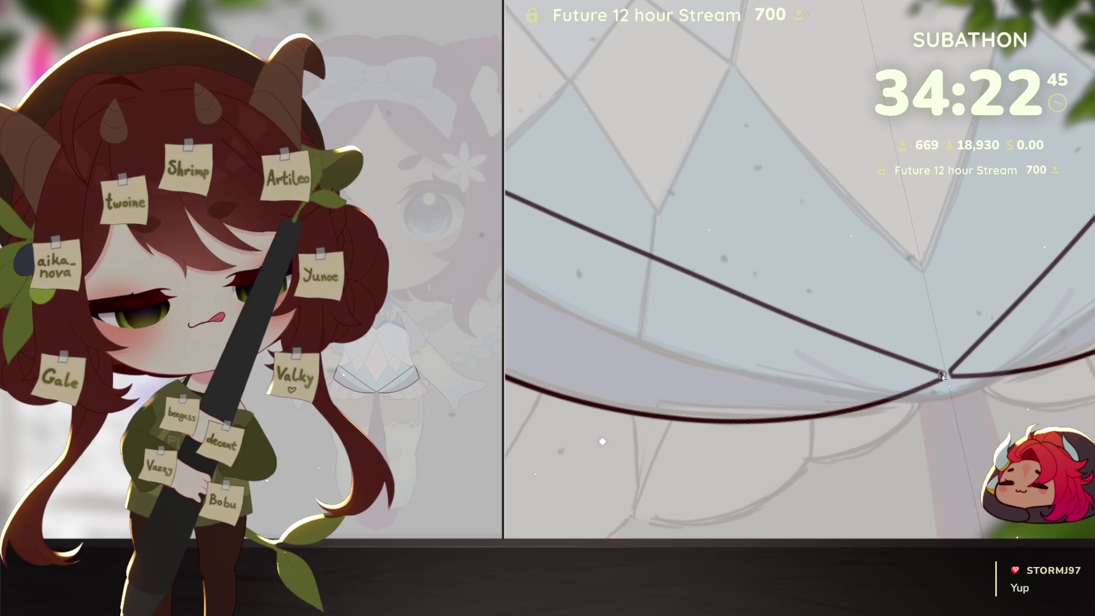
{"action": "scroll", "coordinate": [967, 419], "scroll_direction": "down", "scroll_amount": 2}
{"action": "scroll", "coordinate": [968, 419], "scroll_direction": "up", "scroll_amount": 3}
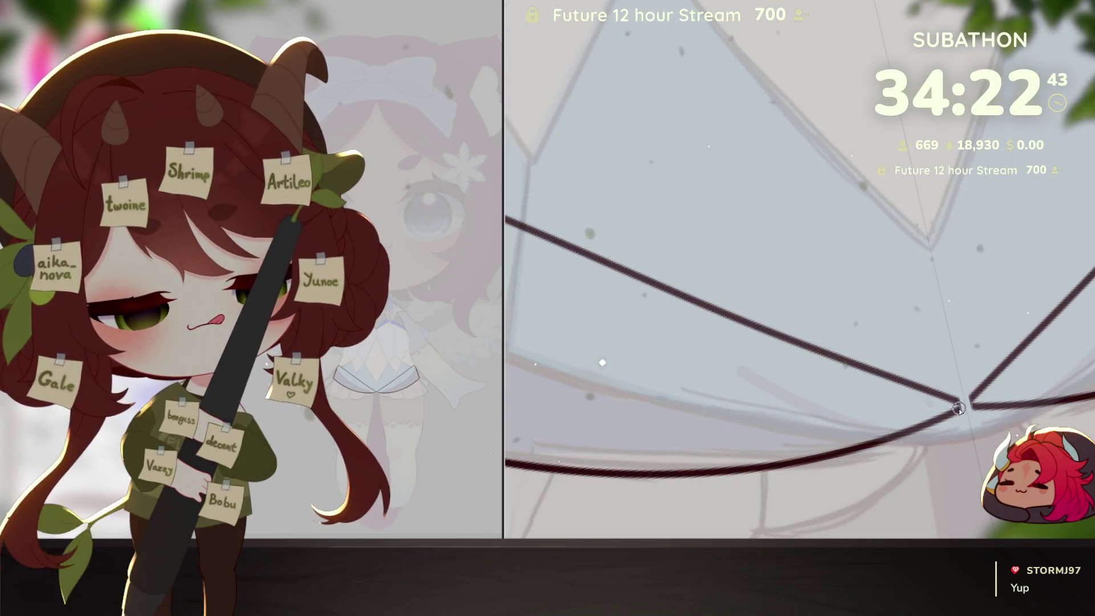
{"action": "scroll", "coordinate": [958, 406], "scroll_direction": "down", "scroll_amount": 3}
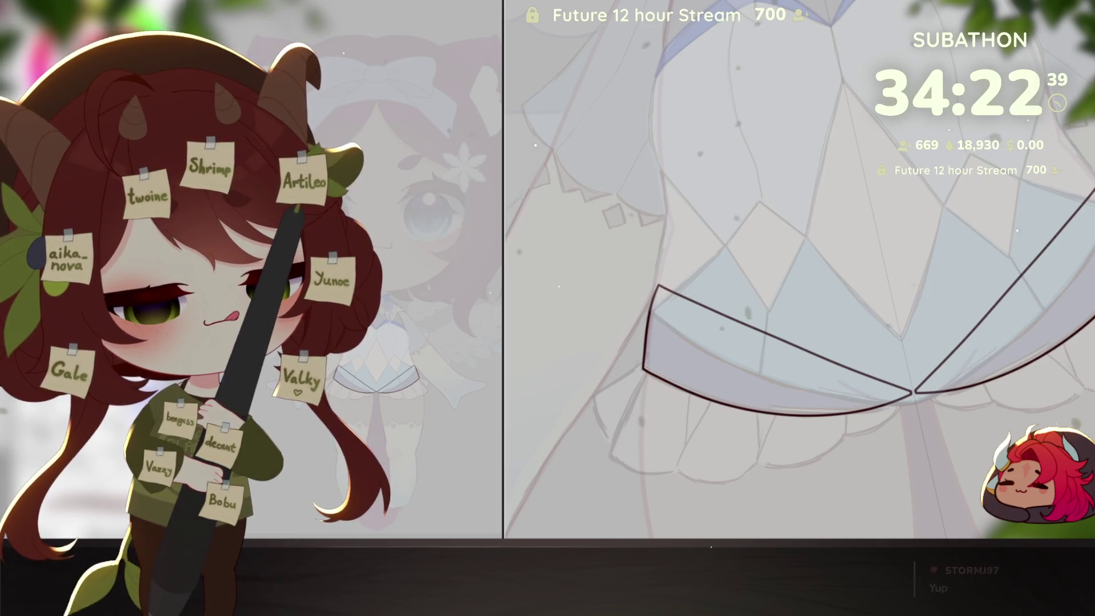
{"action": "left_click", "coordinate": [787, 354]}
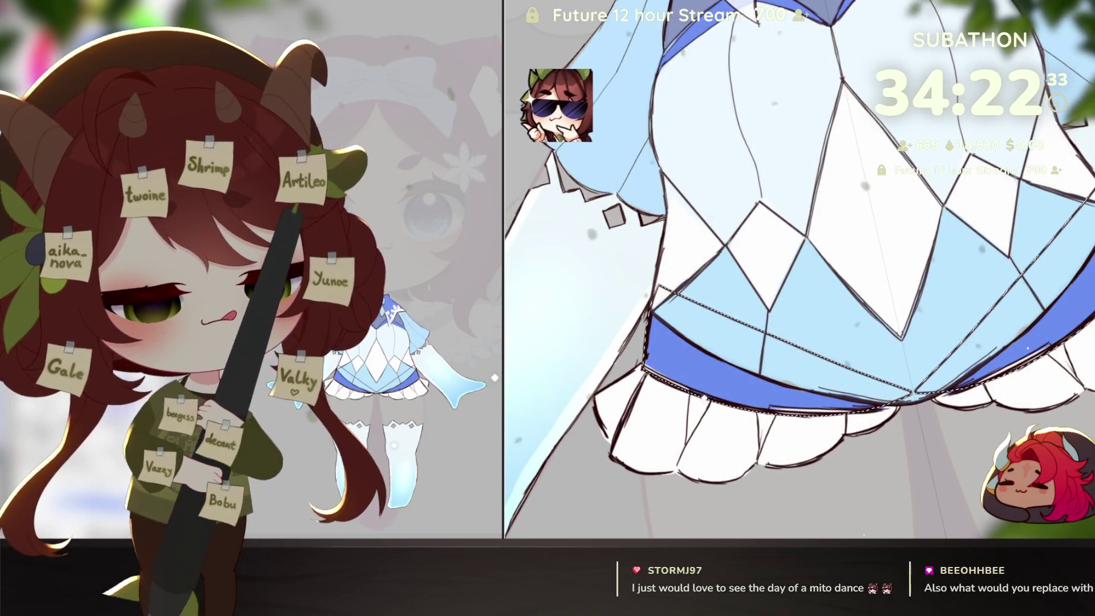
Step: Fill the selected hem band with darker blue and deselect it
{"action": "left_click", "coordinate": [705, 381]}
{"action": "key", "text": "ctrl+d"}
{"action": "left_click_drag", "start_coordinate": [969, 399], "coordinate": [1022, 407]}
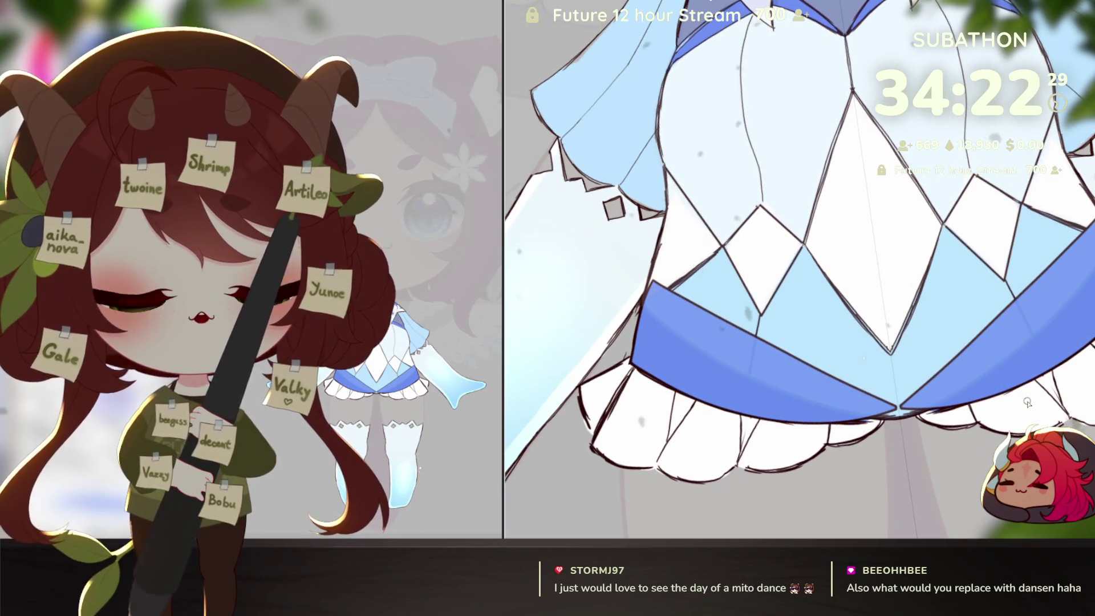
{"action": "left_click_drag", "start_coordinate": [1022, 407], "coordinate": [1026, 434]}
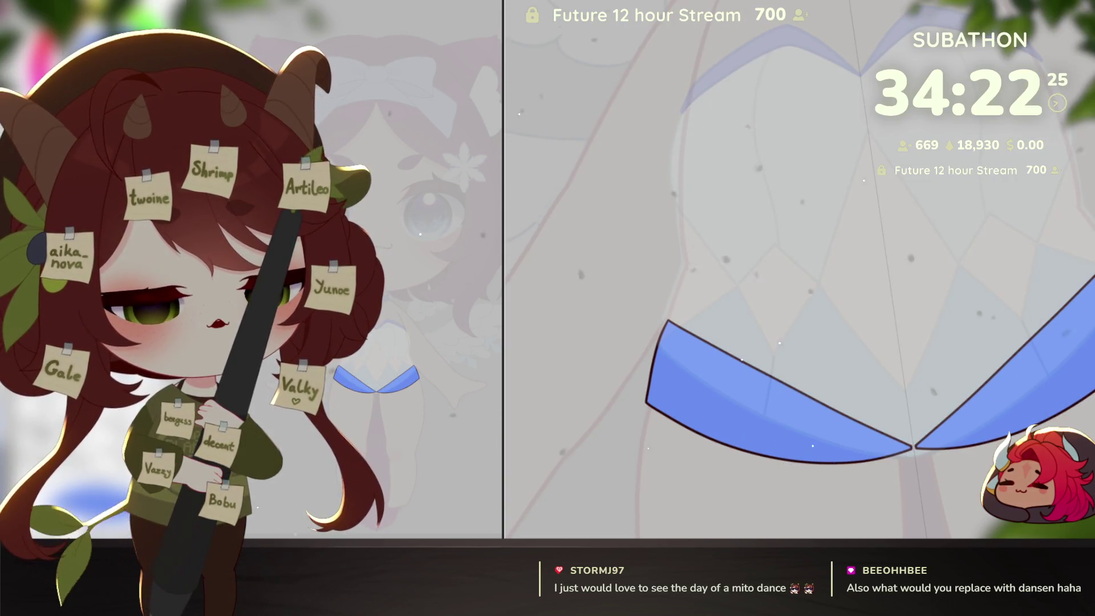
{"action": "left_click_drag", "start_coordinate": [837, 156], "coordinate": [814, 298]}
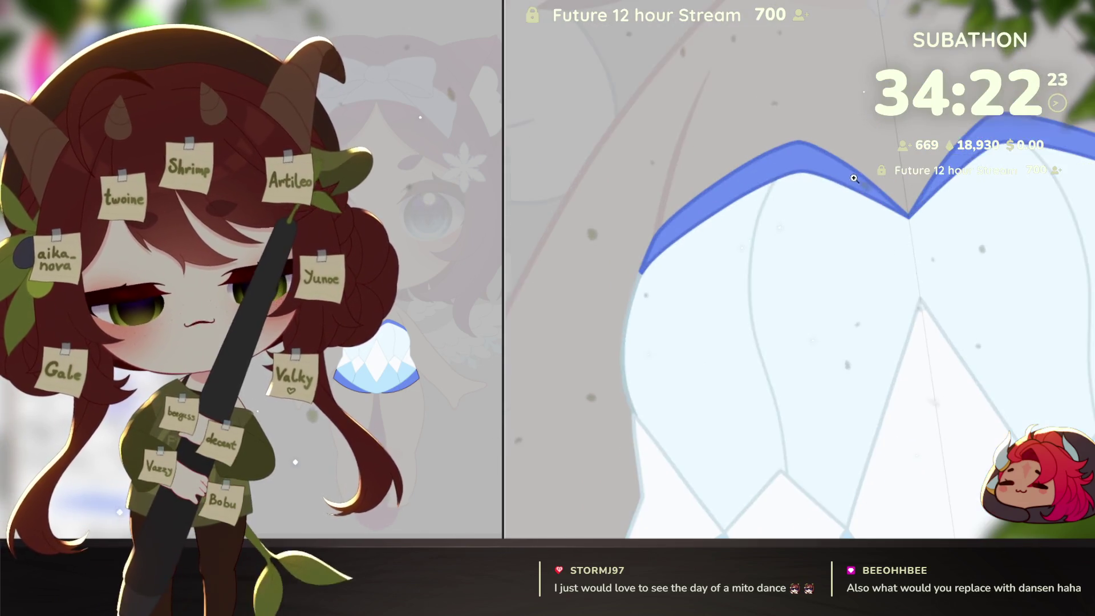
{"action": "scroll", "coordinate": [868, 190], "scroll_direction": "up", "scroll_amount": 3}
{"action": "scroll", "coordinate": [880, 251], "scroll_direction": "down", "scroll_amount": 4}
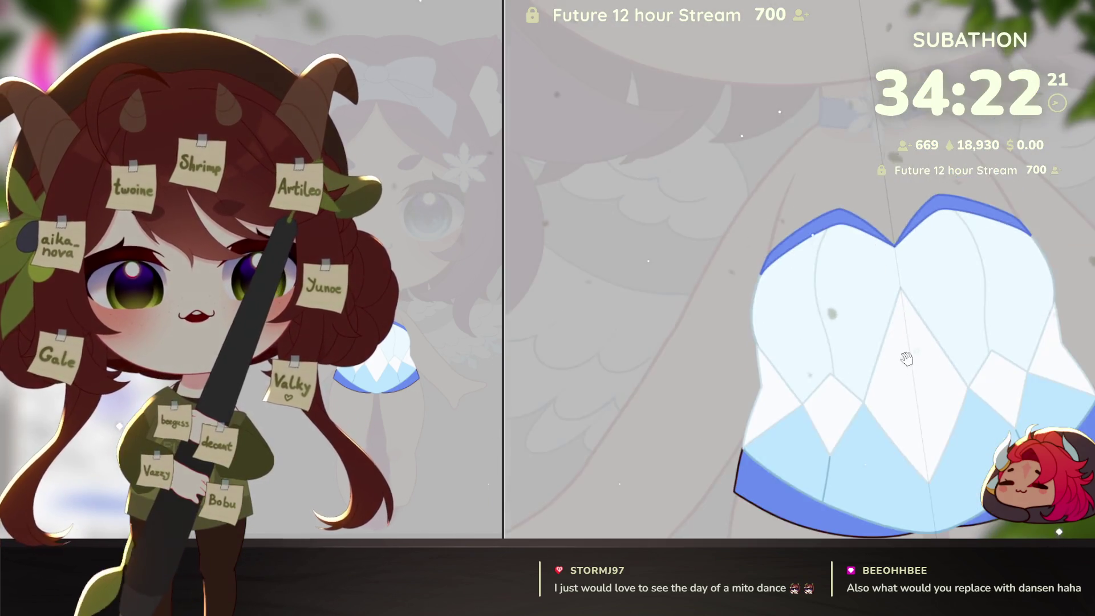
{"action": "scroll", "coordinate": [904, 359], "scroll_direction": "up", "scroll_amount": 2}
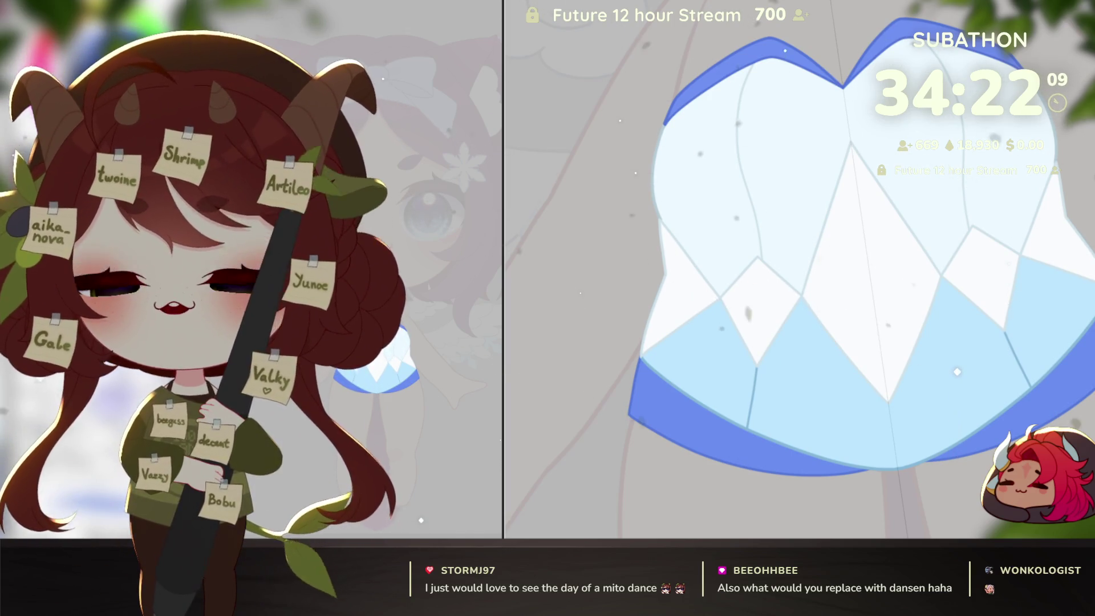
{"action": "left_click", "coordinate": [644, 397]}
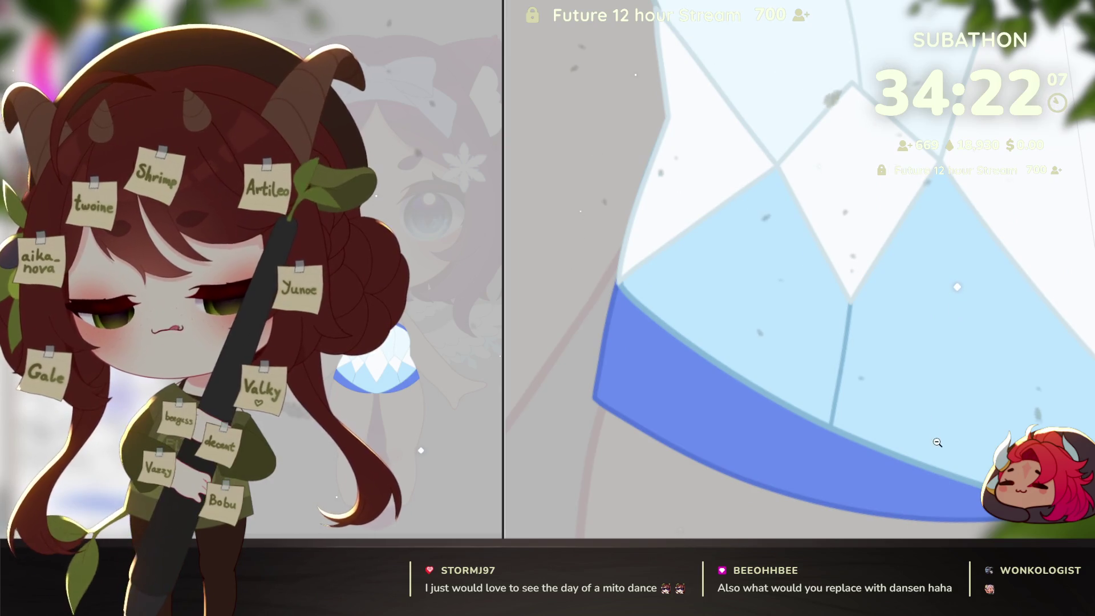
{"action": "left_click", "coordinate": [936, 442], "text": "alt"}
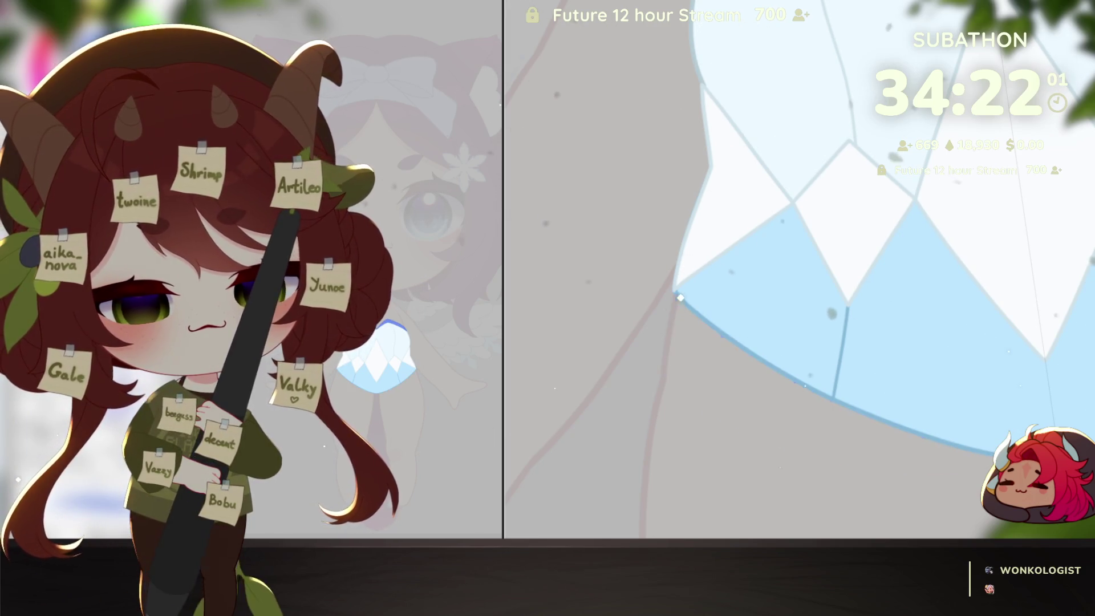
Step: Free-transform the blue band with Ctrl+T, pulling its left end inward, and commit
{"action": "key", "text": "ctrl+t"}
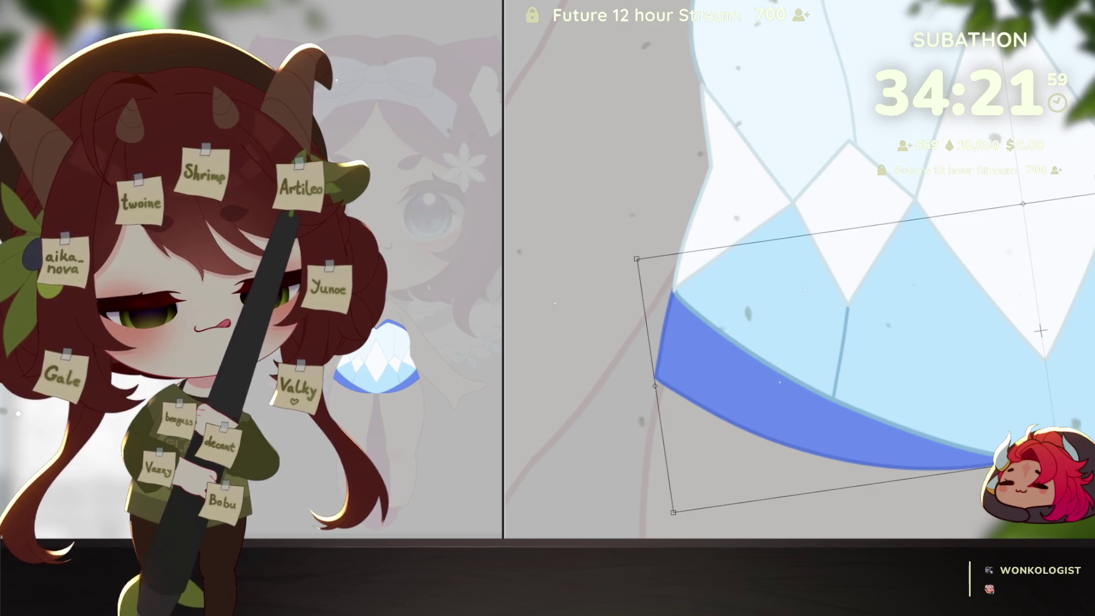
{"action": "mouse_move", "coordinate": [657, 389]}
{"action": "left_mouse_down"}
{"action": "mouse_move", "coordinate": [711, 379]}
{"action": "mouse_move", "coordinate": [657, 364]}
{"action": "mouse_move", "coordinate": [656, 388]}
{"action": "left_mouse_up"}
{"action": "key", "text": "Return"}
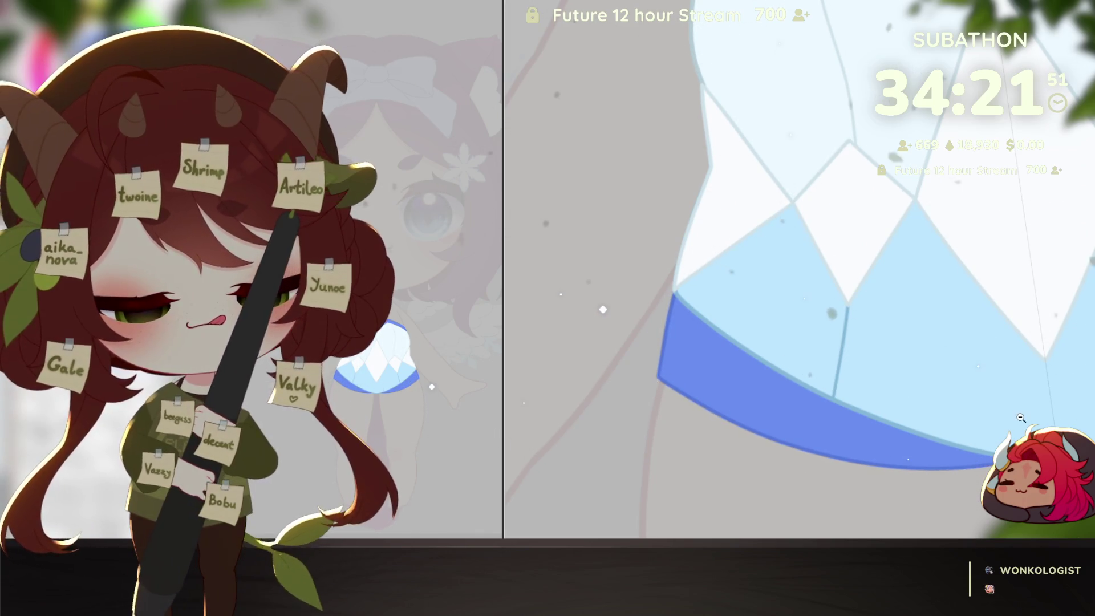
{"action": "key", "text": "ctrl+0"}
{"action": "scroll", "coordinate": [1044, 324], "scroll_direction": "up", "scroll_amount": 2}
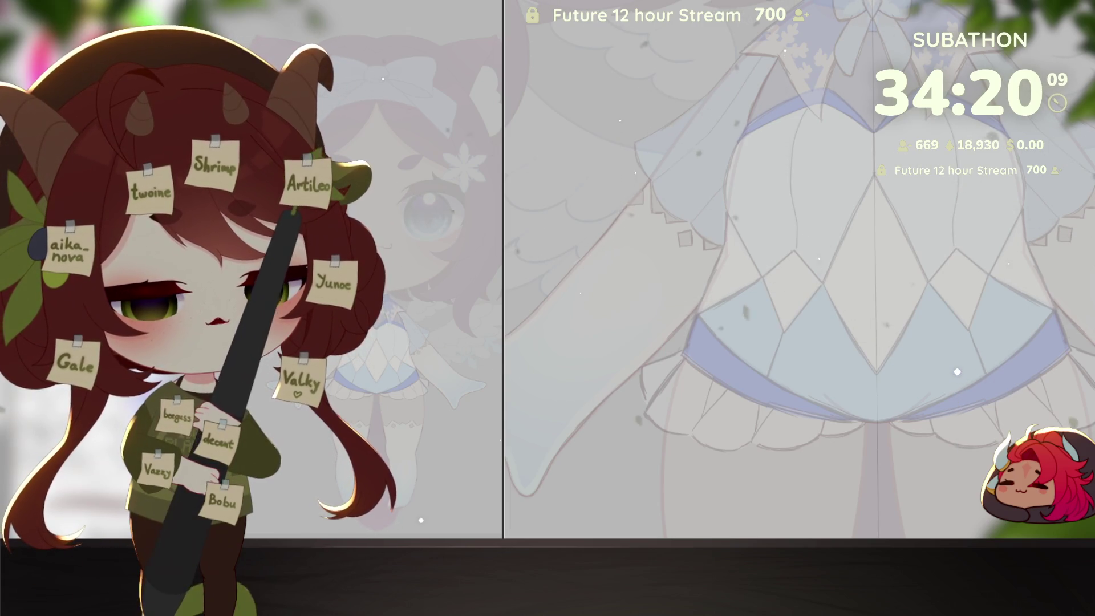
Step: Try a short ink line below the blue hem band, then undo it
{"action": "scroll", "coordinate": [879, 451], "scroll_direction": "up", "scroll_amount": 5}
{"action": "left_click_drag", "start_coordinate": [880, 451], "coordinate": [913, 378]}
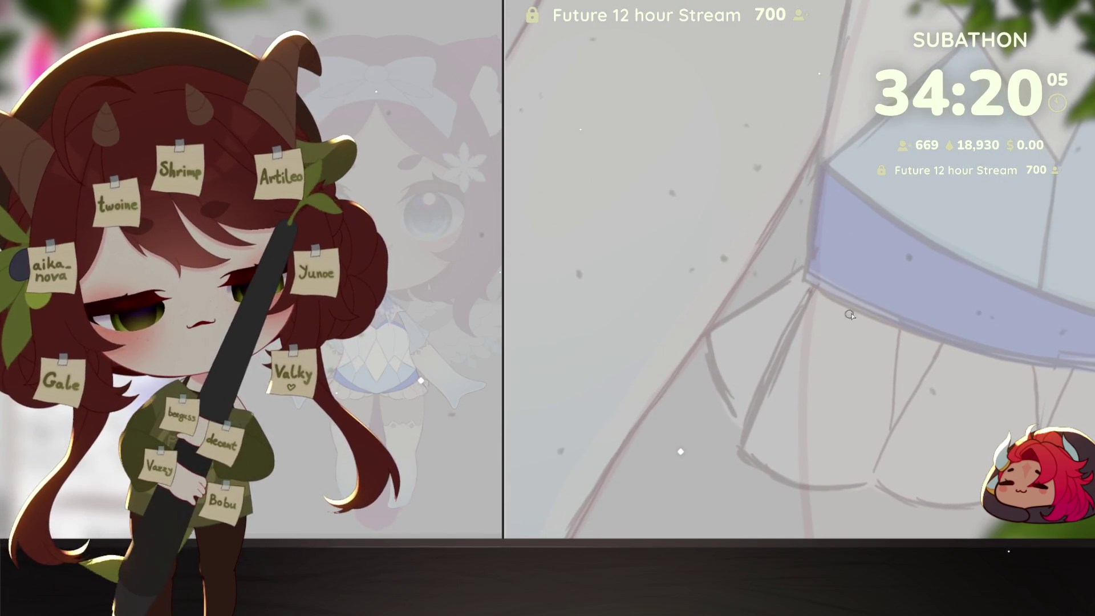
{"action": "left_click_drag", "start_coordinate": [843, 296], "coordinate": [814, 281]}
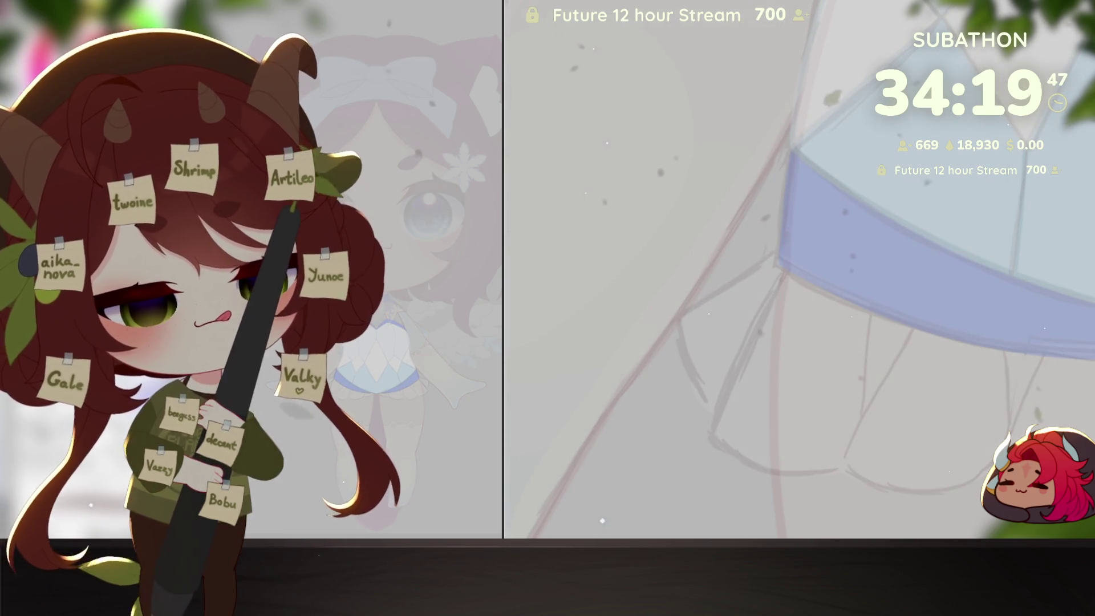
{"action": "mouse_move", "coordinate": [784, 263]}
{"action": "left_mouse_down"}
{"action": "mouse_move", "coordinate": [797, 258]}
{"action": "mouse_move", "coordinate": [679, 315]}
{"action": "left_mouse_up"}
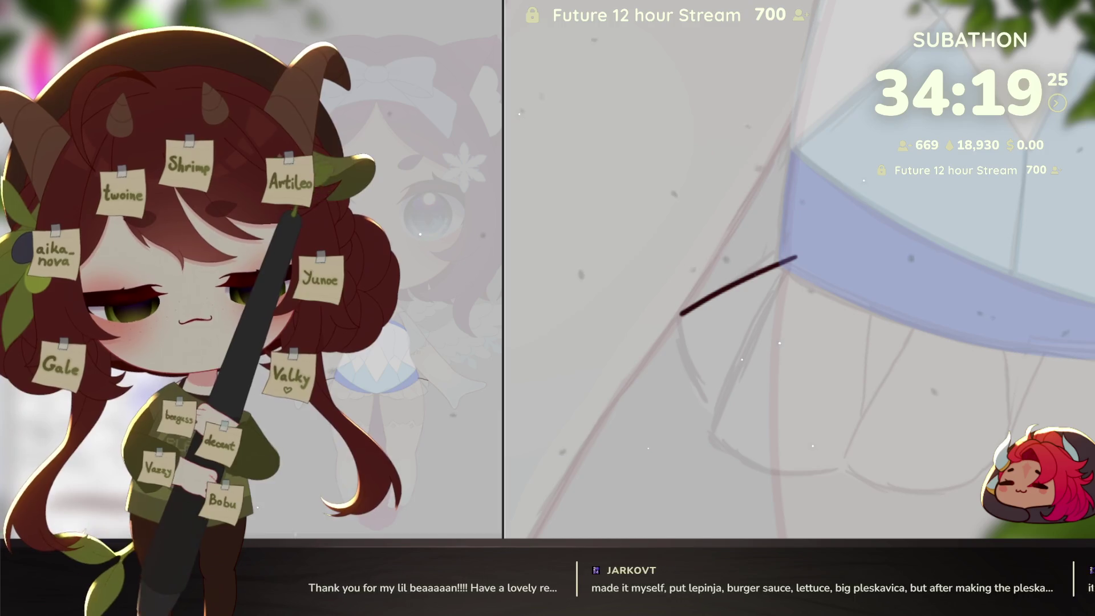
{"action": "key", "text": "ctrl+z"}
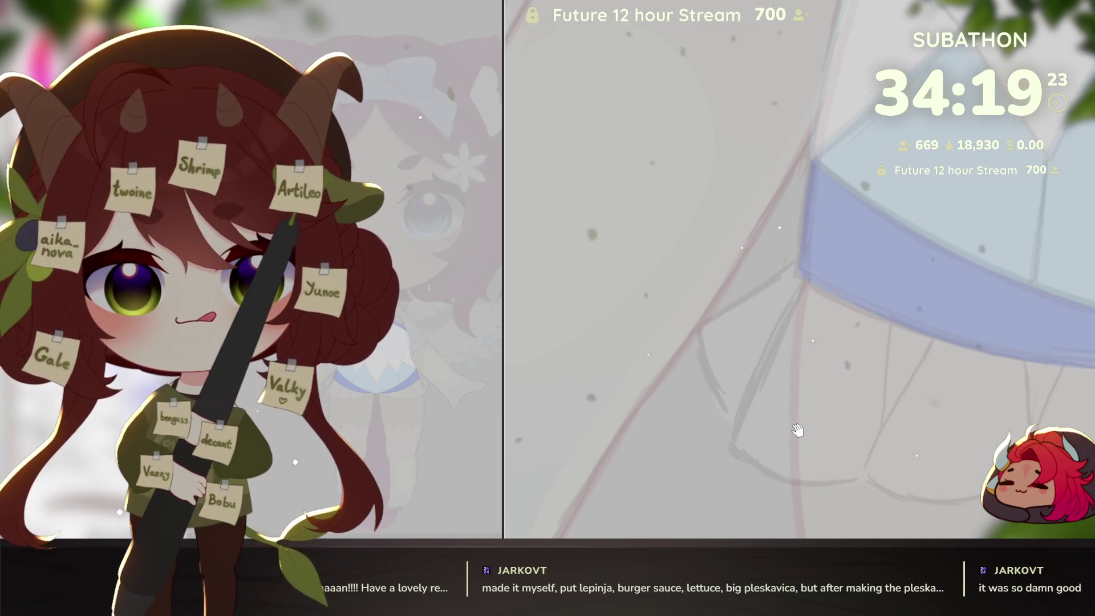
{"action": "left_click_drag", "start_coordinate": [1074, 406], "coordinate": [906, 420]}
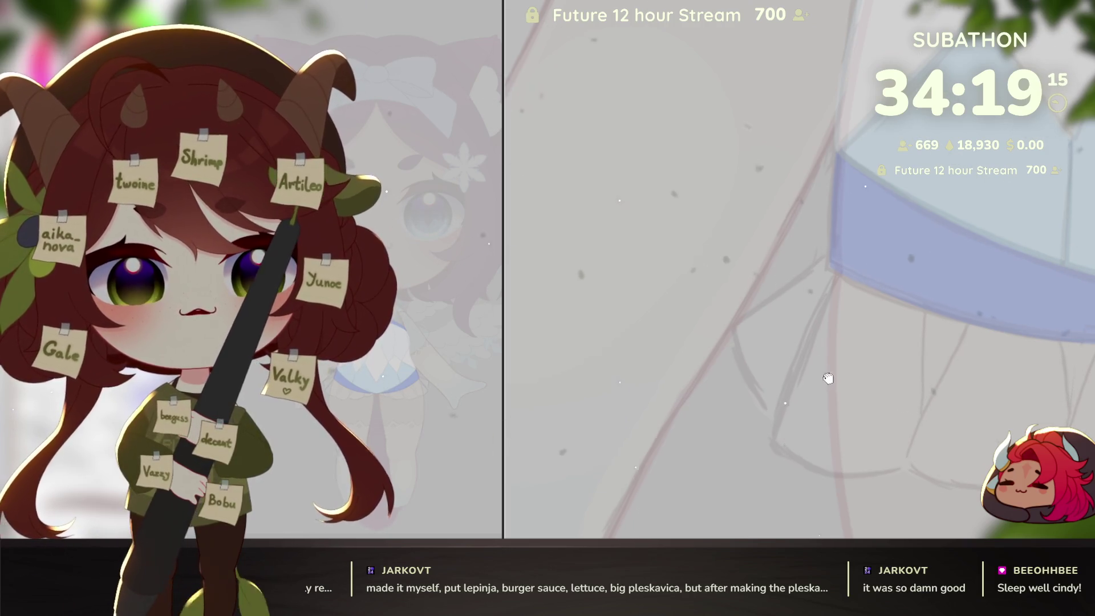
{"action": "left_click_drag", "start_coordinate": [828, 378], "coordinate": [863, 383]}
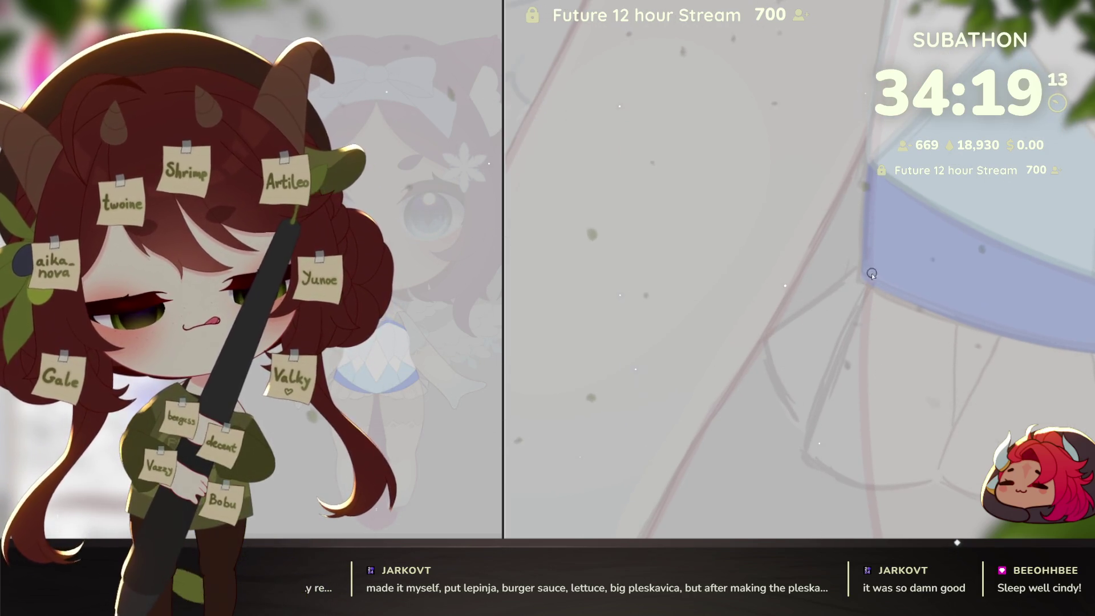
Step: Ink the scalloped frill outline beneath the hem band and along the skirt's side
{"action": "mouse_move", "coordinate": [879, 272]}
{"action": "left_mouse_down"}
{"action": "mouse_move", "coordinate": [768, 338]}
{"action": "mouse_move", "coordinate": [806, 426]}
{"action": "mouse_move", "coordinate": [799, 454]}
{"action": "mouse_move", "coordinate": [867, 440]}
{"action": "mouse_move", "coordinate": [921, 398]}
{"action": "left_mouse_up"}
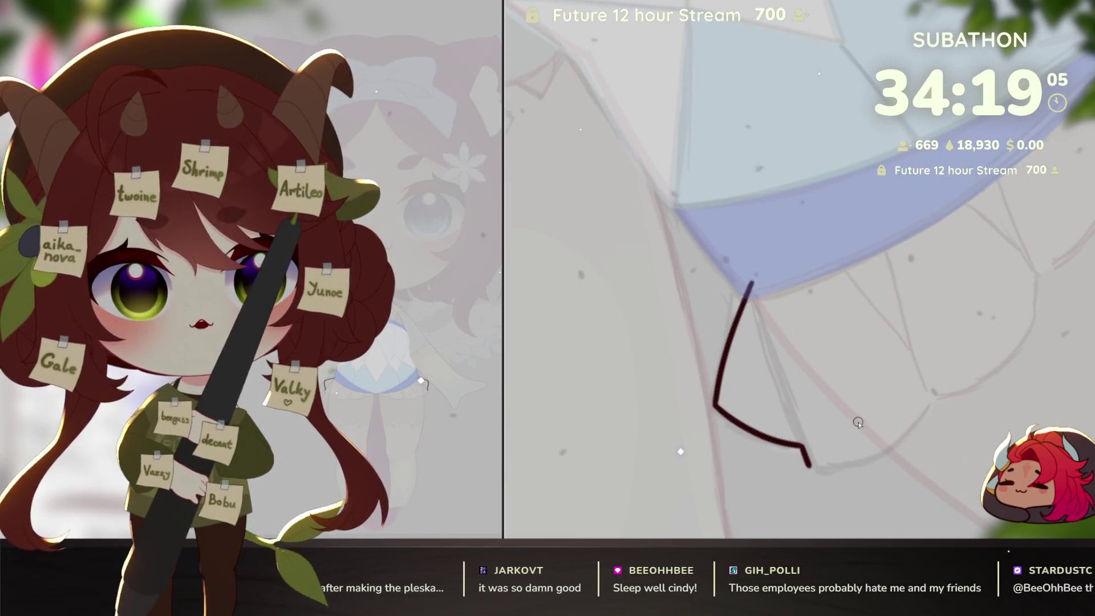
{"action": "mouse_move", "coordinate": [931, 401]}
{"action": "left_mouse_down"}
{"action": "mouse_move", "coordinate": [841, 466]}
{"action": "mouse_move", "coordinate": [901, 439]}
{"action": "left_mouse_up"}
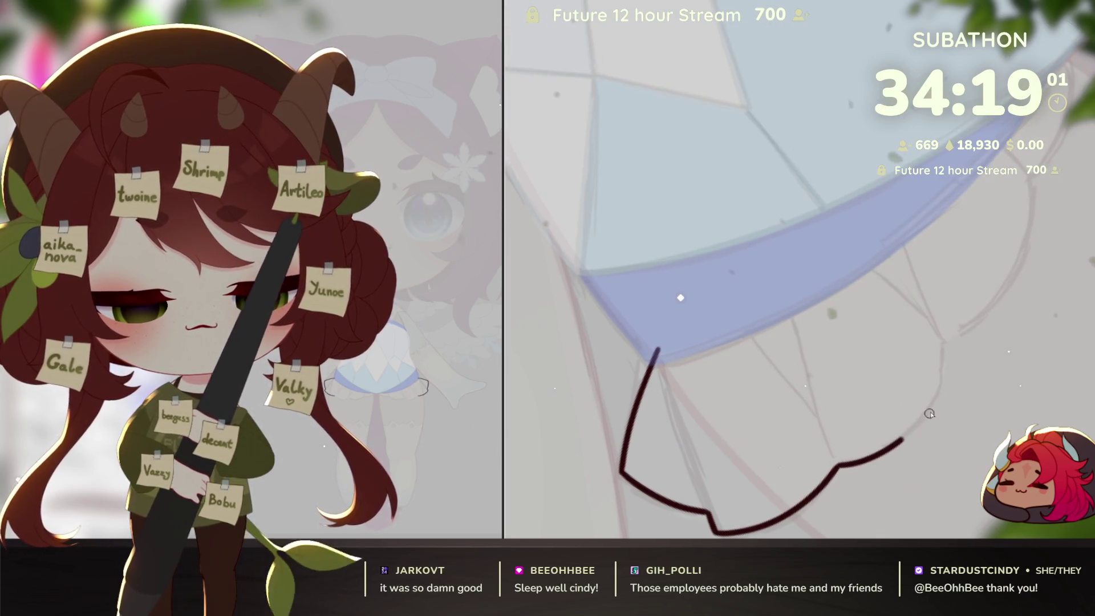
{"action": "scroll", "coordinate": [929, 413], "scroll_direction": "up", "scroll_amount": 3}
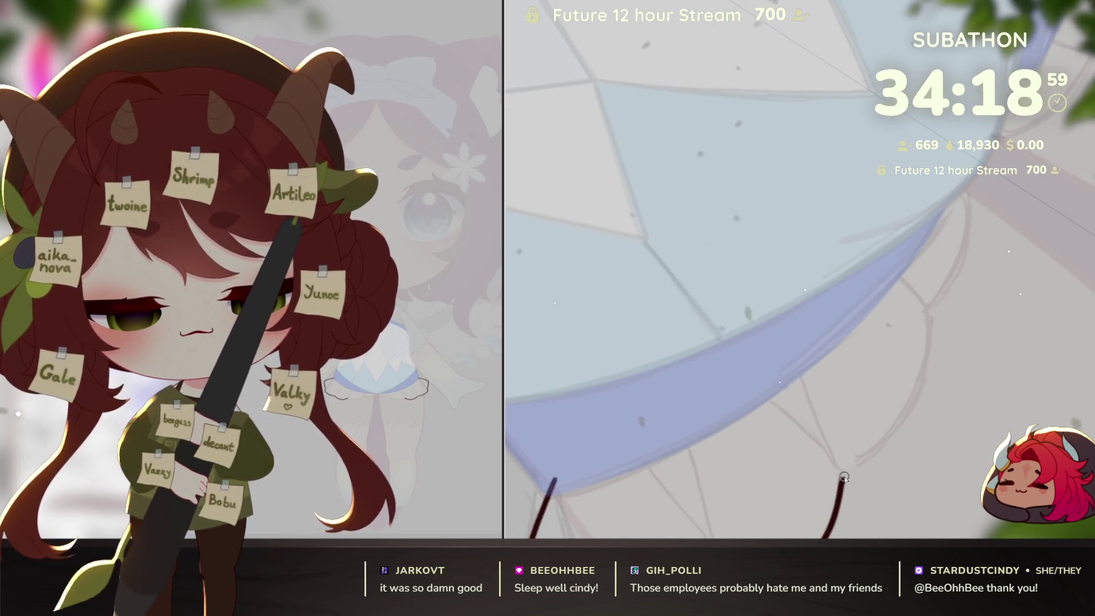
{"action": "mouse_move", "coordinate": [919, 421]}
{"action": "left_mouse_down"}
{"action": "mouse_move", "coordinate": [952, 376]}
{"action": "mouse_move", "coordinate": [938, 257]}
{"action": "mouse_move", "coordinate": [1087, 169]}
{"action": "left_mouse_up"}
{"action": "key", "text": "ctrl+z"}
{"action": "mouse_move", "coordinate": [915, 425]}
{"action": "left_mouse_down"}
{"action": "mouse_move", "coordinate": [952, 370]}
{"action": "mouse_move", "coordinate": [935, 245]}
{"action": "left_mouse_up"}
{"action": "mouse_move", "coordinate": [872, 502]}
{"action": "left_mouse_down"}
{"action": "mouse_move", "coordinate": [867, 455]}
{"action": "mouse_move", "coordinate": [646, 450]}
{"action": "left_mouse_up"}
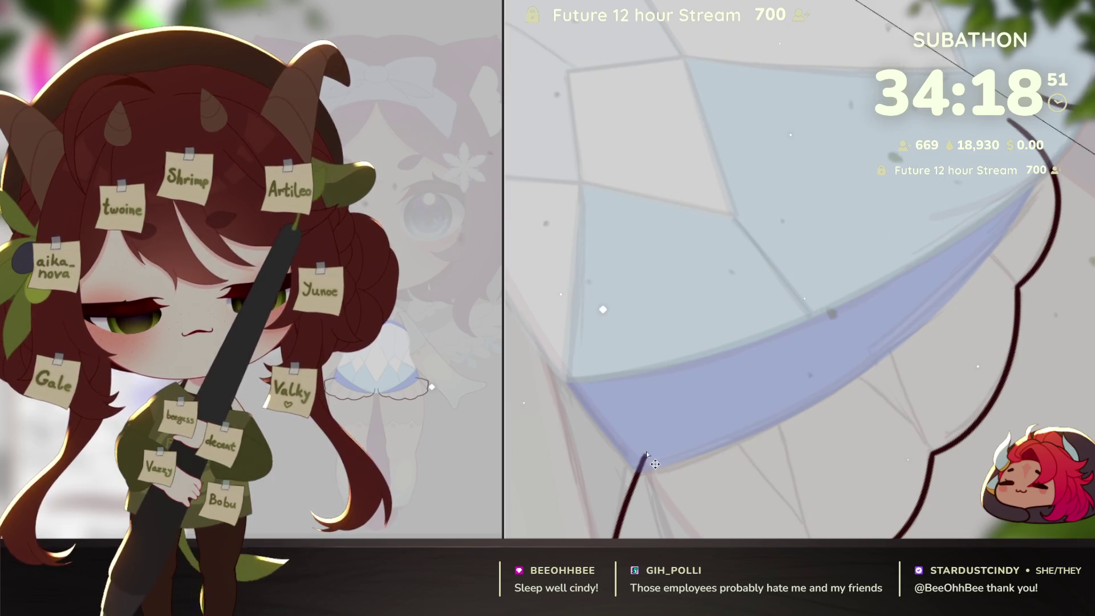
{"action": "mouse_move", "coordinate": [642, 467]}
{"action": "left_mouse_down"}
{"action": "mouse_move", "coordinate": [884, 211]}
{"action": "mouse_move", "coordinate": [1007, 120]}
{"action": "left_mouse_up"}
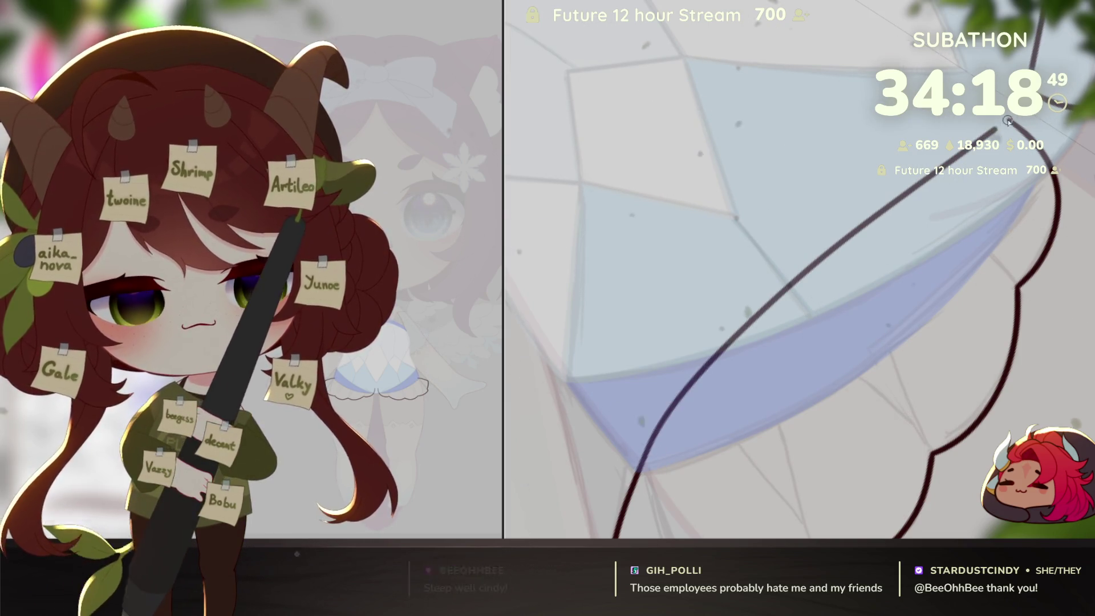
{"action": "left_click_drag", "start_coordinate": [1008, 277], "coordinate": [929, 472]}
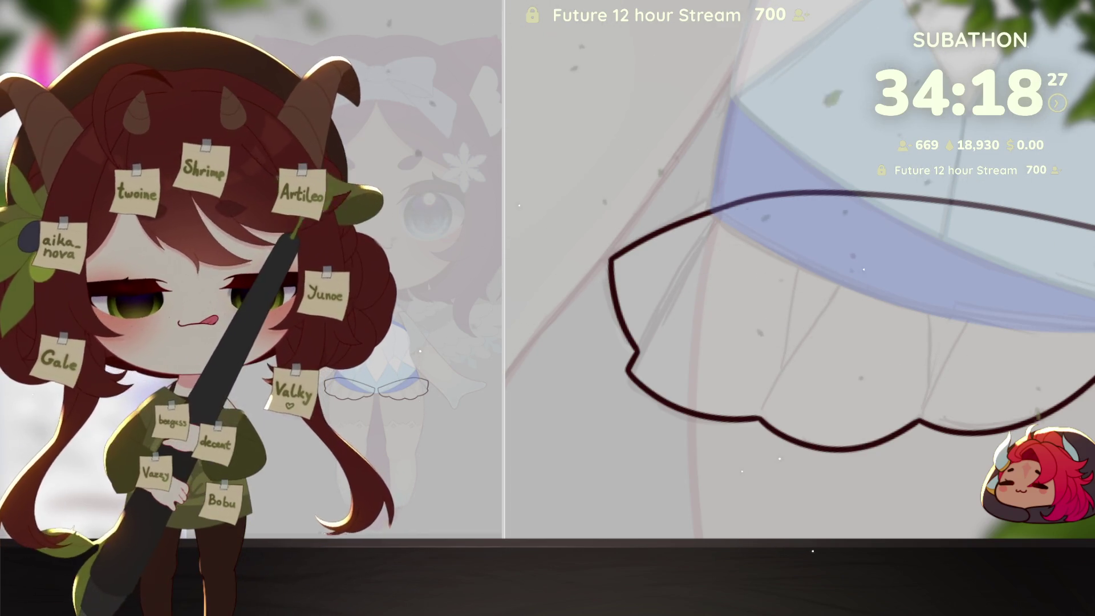
{"action": "mouse_move", "coordinate": [696, 333]}
{"action": "left_mouse_down"}
{"action": "mouse_move", "coordinate": [696, 281]}
{"action": "mouse_move", "coordinate": [746, 428]}
{"action": "mouse_move", "coordinate": [762, 441]}
{"action": "left_mouse_up"}
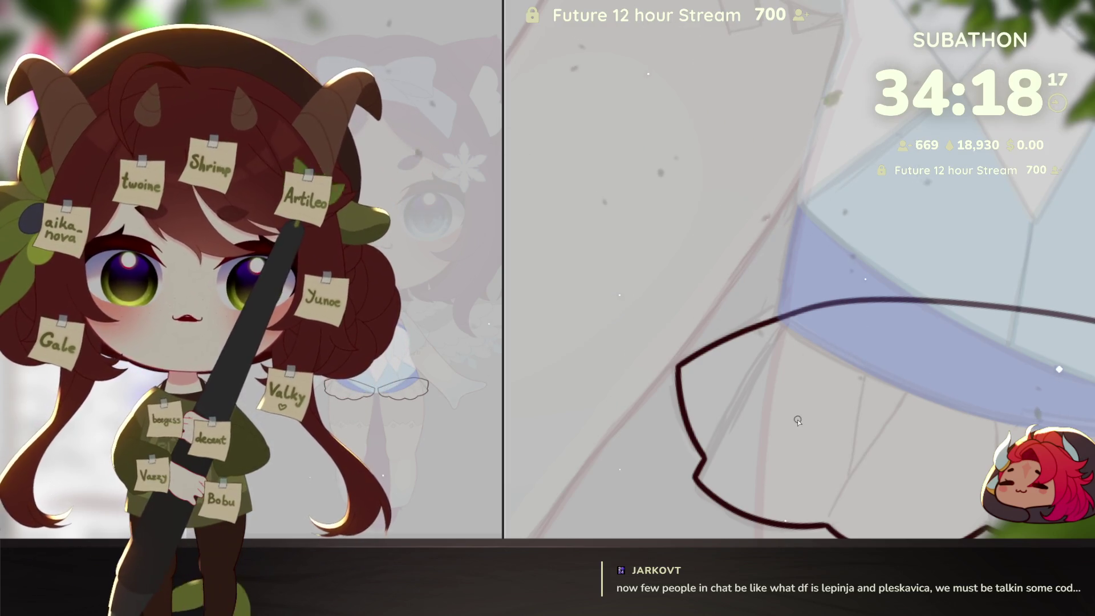
{"action": "left_click_drag", "start_coordinate": [706, 456], "coordinate": [725, 418]}
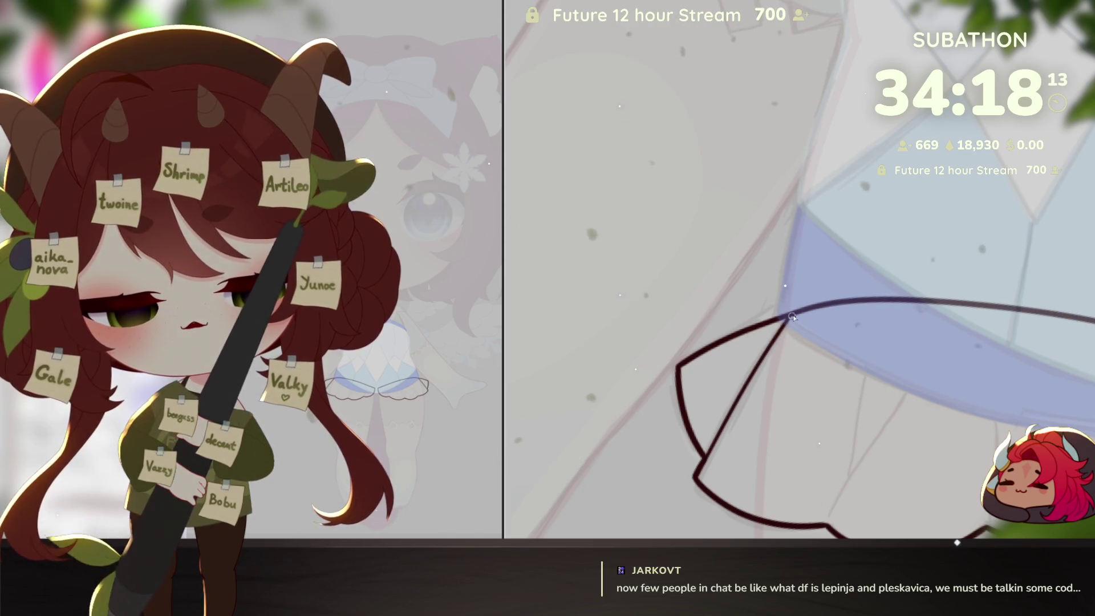
{"action": "left_click_drag", "start_coordinate": [865, 450], "coordinate": [858, 464]}
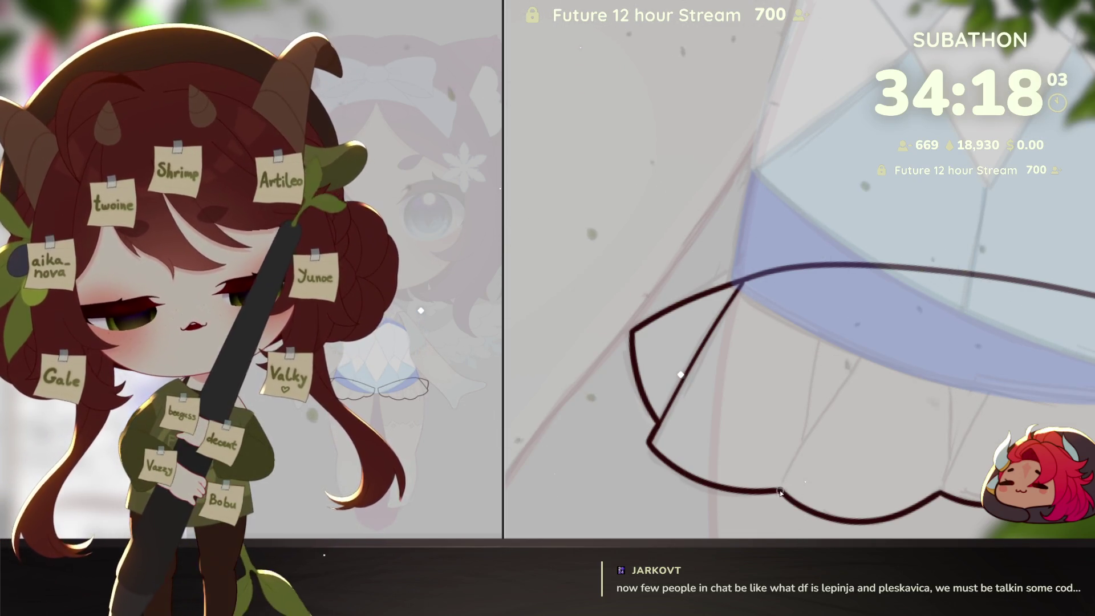
Step: Divide the frill into panels with vertical and diagonal pleat lines, redrawing misplaced ones
{"action": "left_click_drag", "start_coordinate": [780, 489], "coordinate": [824, 419]}
{"action": "key", "text": "ctrl+z"}
{"action": "mouse_move", "coordinate": [782, 489]}
{"action": "left_mouse_down"}
{"action": "mouse_move", "coordinate": [828, 404]}
{"action": "mouse_move", "coordinate": [813, 323]}
{"action": "left_mouse_up"}
{"action": "key", "text": "ctrl+z"}
{"action": "left_click_drag", "start_coordinate": [822, 419], "coordinate": [818, 265]}
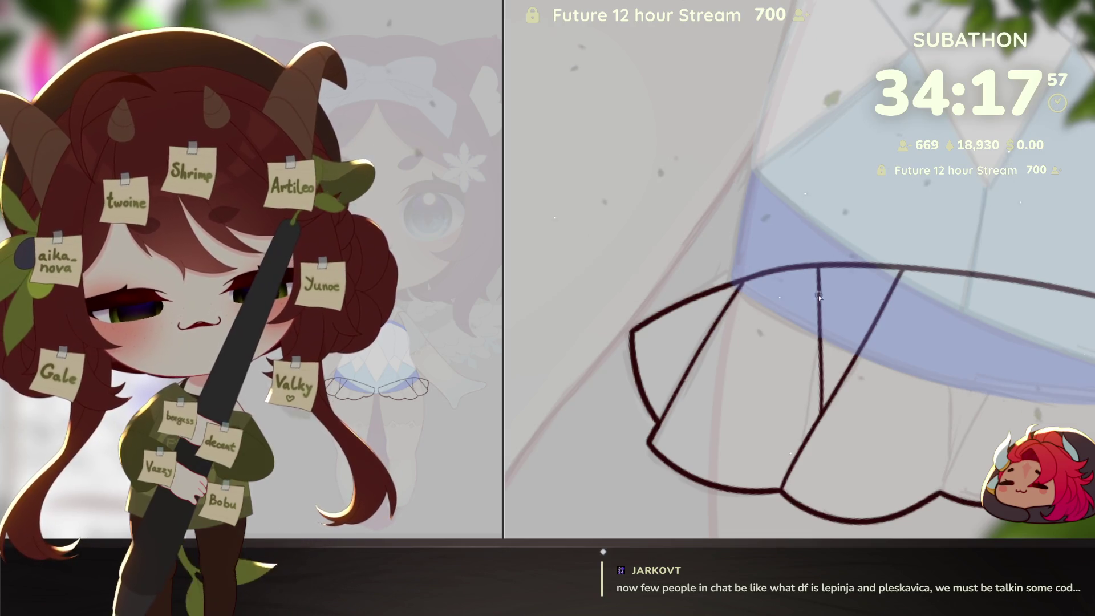
{"action": "left_click_drag", "start_coordinate": [976, 438], "coordinate": [922, 435]}
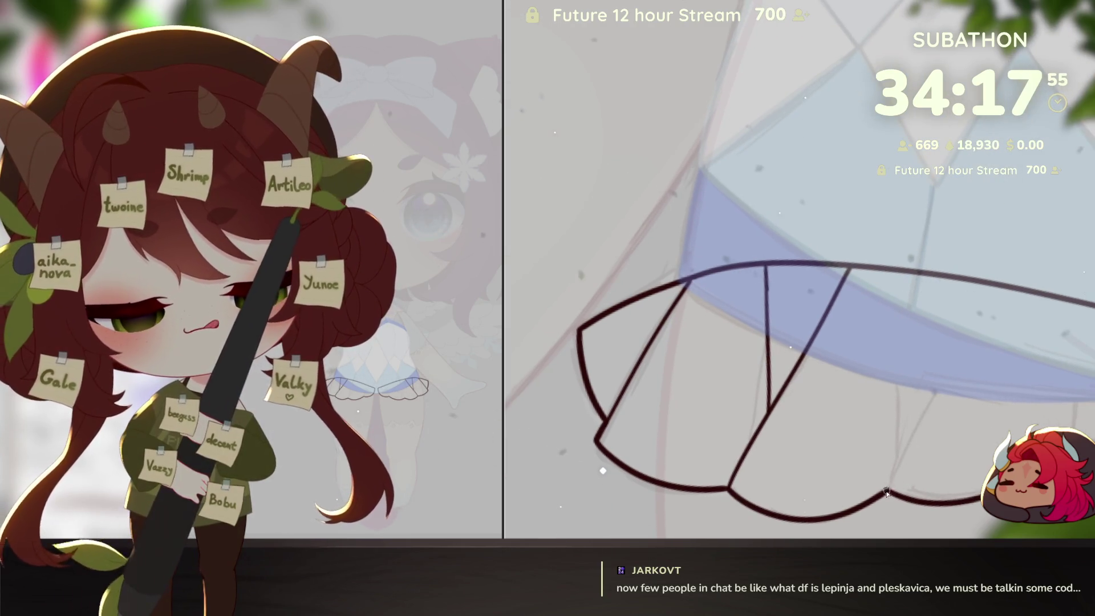
{"action": "left_click_drag", "start_coordinate": [887, 490], "coordinate": [990, 285]}
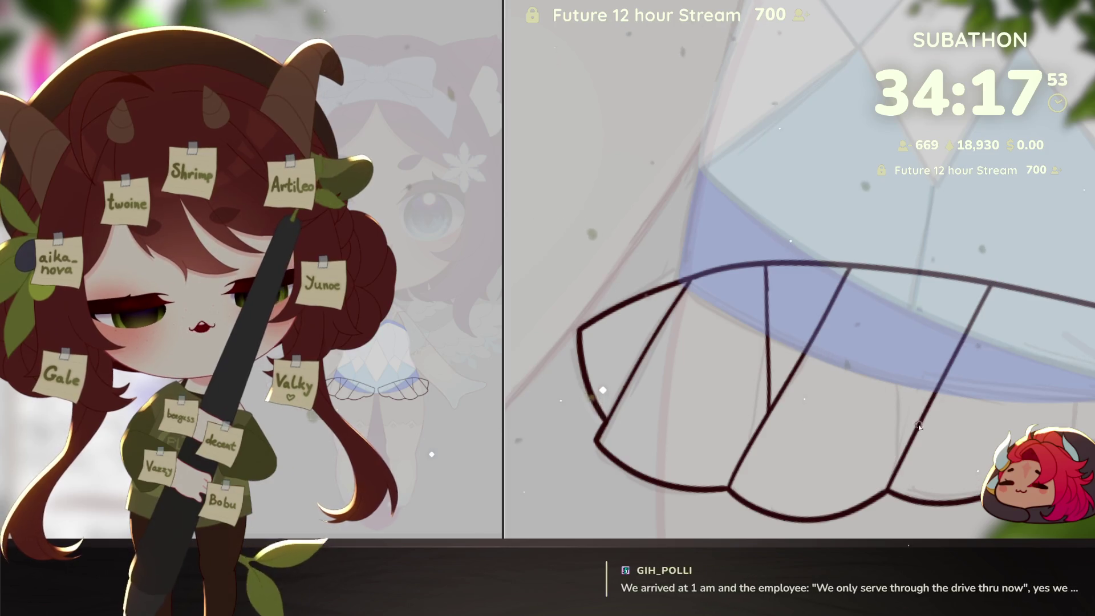
{"action": "key", "text": "ctrl+z"}
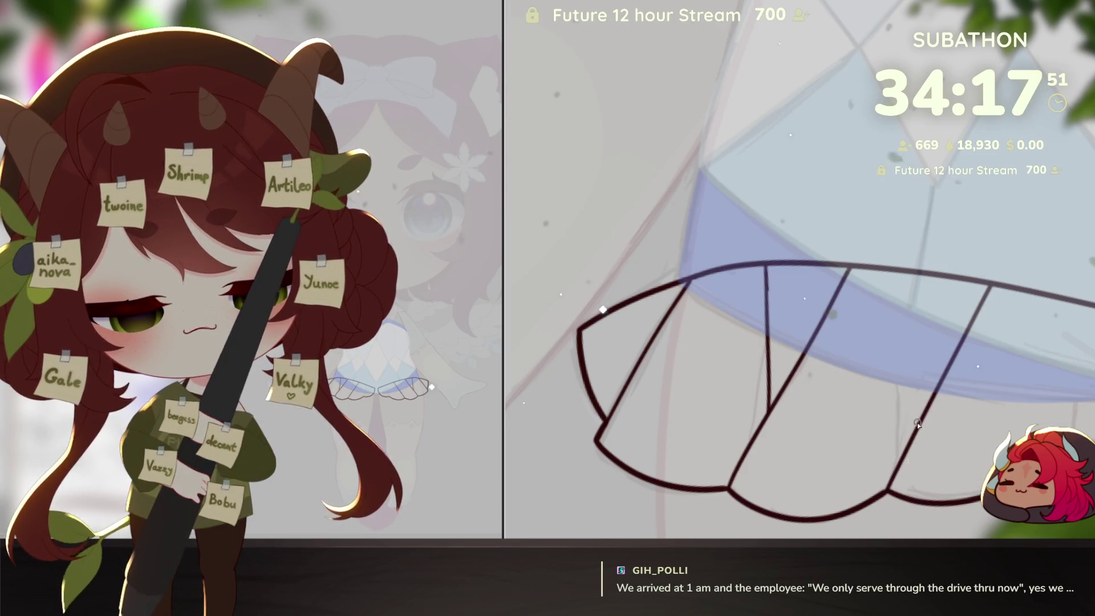
{"action": "left_click_drag", "start_coordinate": [893, 276], "coordinate": [822, 253]}
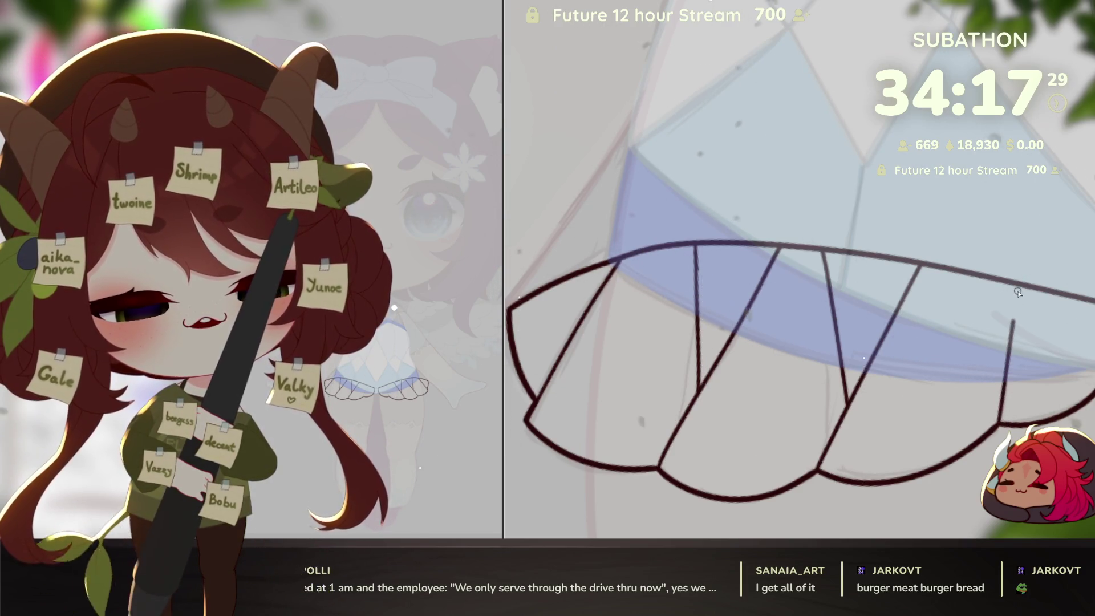
{"action": "scroll", "coordinate": [1016, 292], "scroll_direction": "down", "scroll_amount": 5}
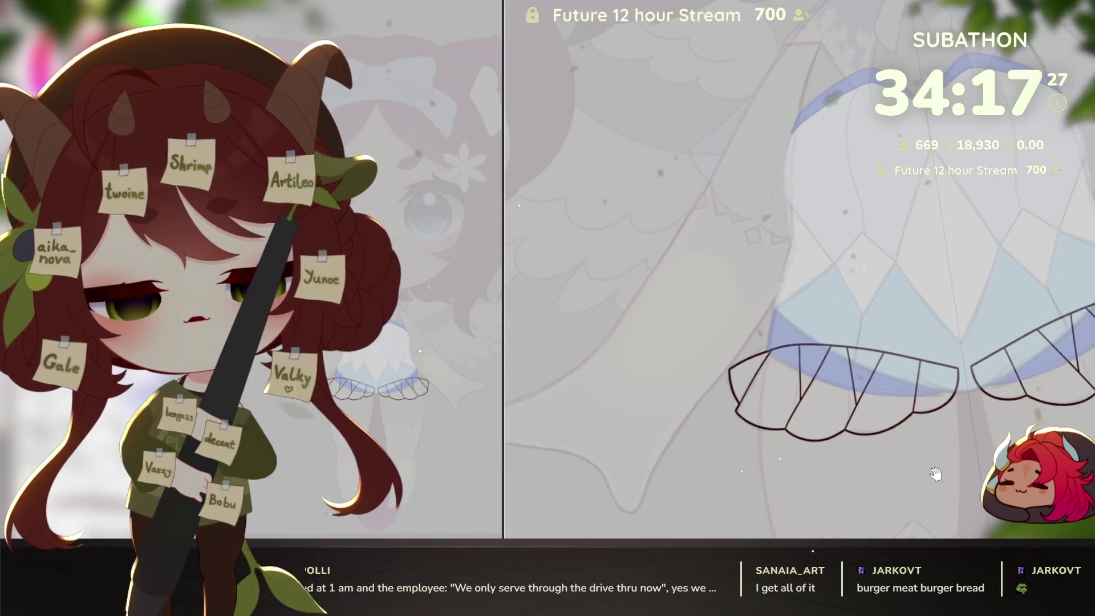
Step: Undo the straight frill panel lines and redraw them as softer curved pleat strokes
{"action": "scroll", "coordinate": [987, 465], "scroll_direction": "up", "scroll_amount": 2}
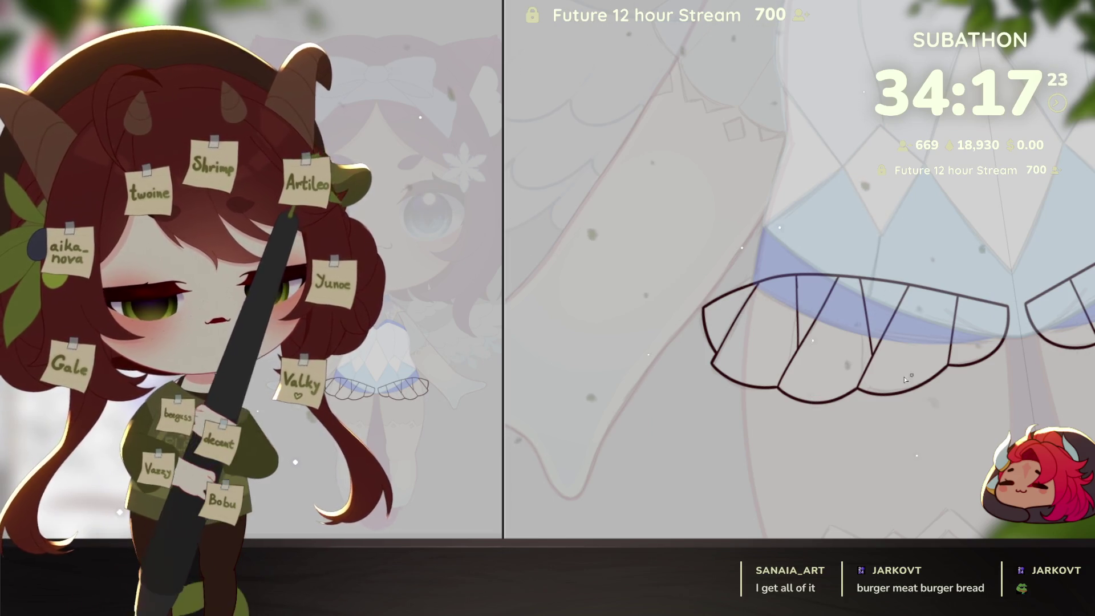
{"action": "key", "text": "ctrl+z"}
{"action": "key", "text": "ctrl+z"}
{"action": "key", "text": "ctrl+z"}
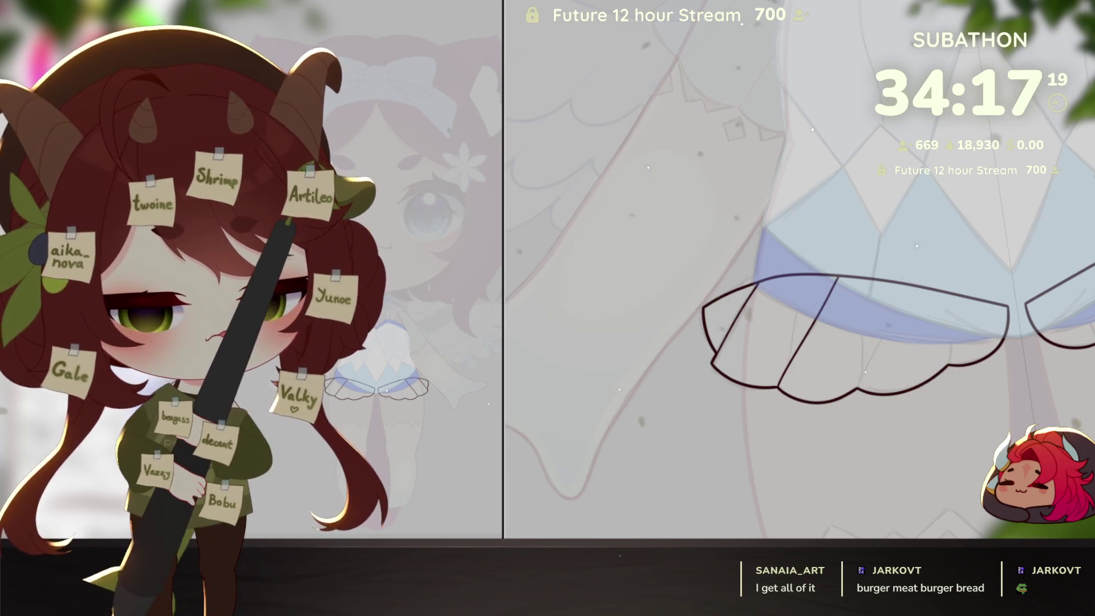
{"action": "key", "text": "ctrl+z"}
{"action": "left_click_drag", "start_coordinate": [779, 390], "coordinate": [790, 356]}
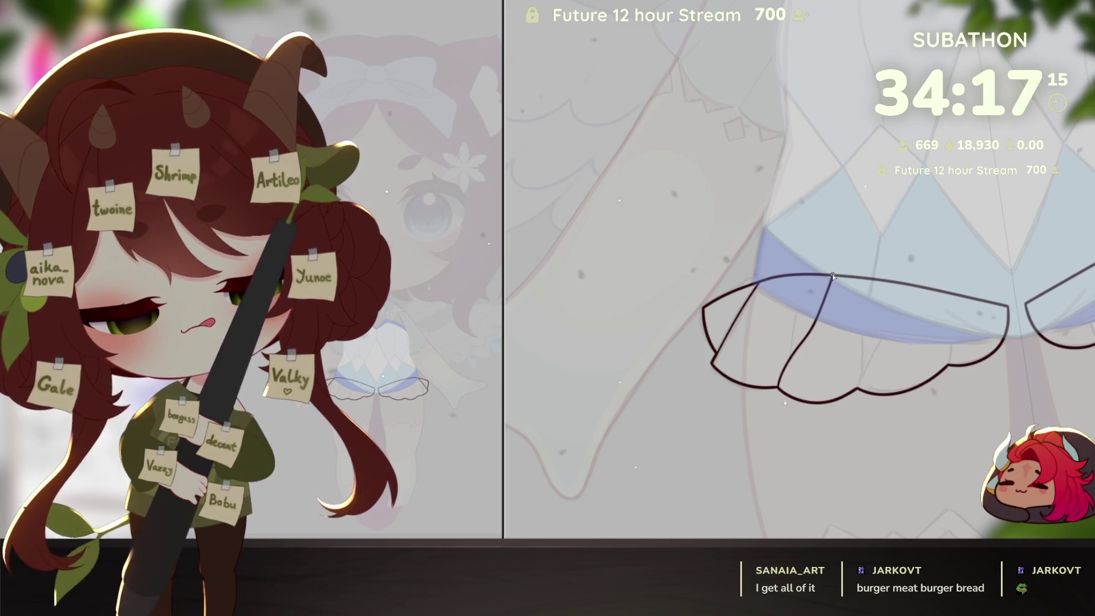
{"action": "scroll", "coordinate": [863, 379], "scroll_direction": "up", "scroll_amount": 3}
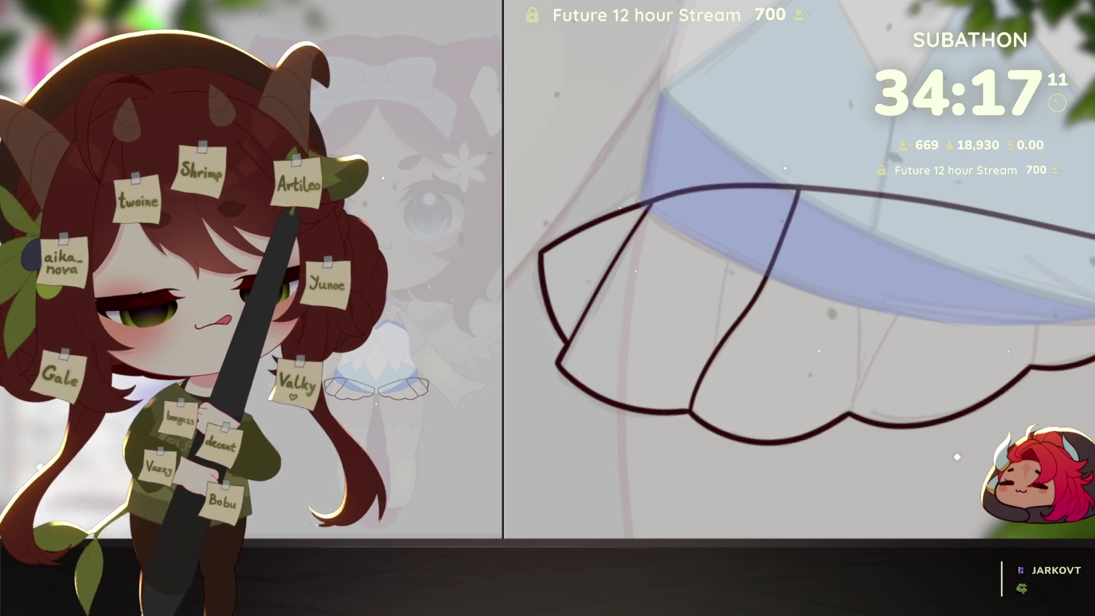
{"action": "mouse_move", "coordinate": [849, 410]}
{"action": "left_mouse_down"}
{"action": "mouse_move", "coordinate": [907, 278]}
{"action": "mouse_move", "coordinate": [914, 215]}
{"action": "mouse_move", "coordinate": [848, 240]}
{"action": "left_mouse_up"}
{"action": "left_click_drag", "start_coordinate": [961, 399], "coordinate": [980, 259]}
{"action": "key", "text": "ctrl+z"}
{"action": "scroll", "coordinate": [984, 405], "scroll_direction": "down", "scroll_amount": 3}
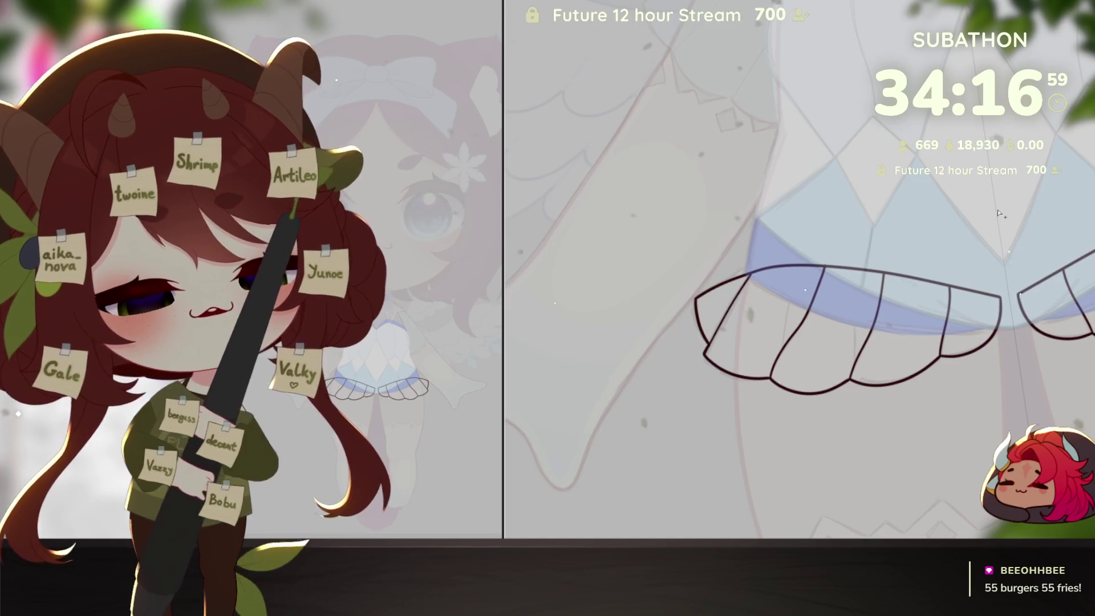
Step: Magic-wand select the scalloped frill panels under the hem and fill them with white
{"action": "left_click", "coordinate": [443, 212]}
{"action": "left_click", "coordinate": [844, 337]}
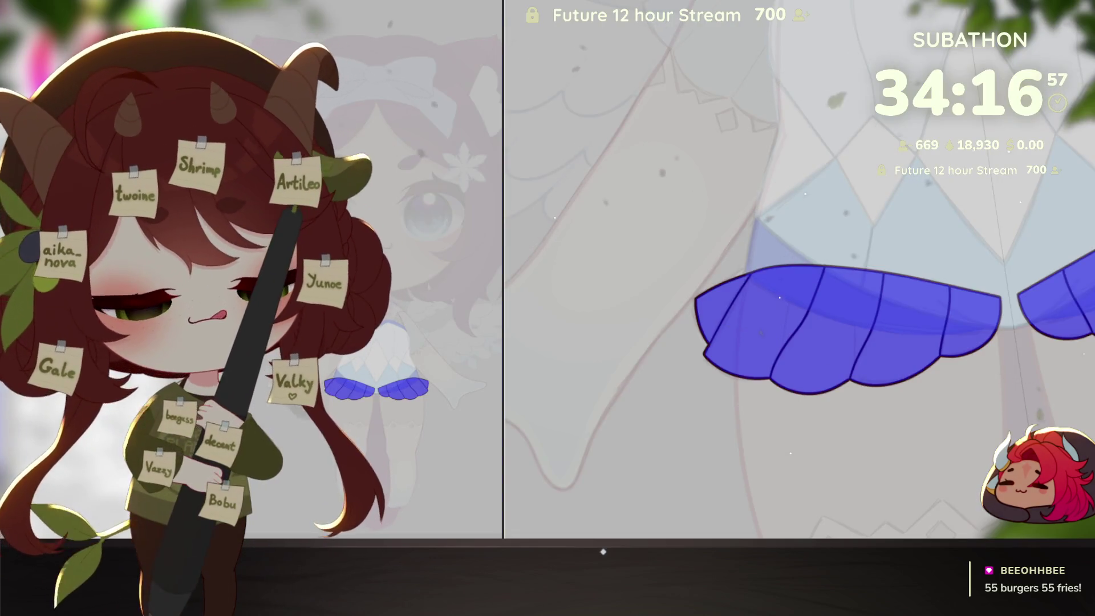
{"action": "key", "text": "b"}
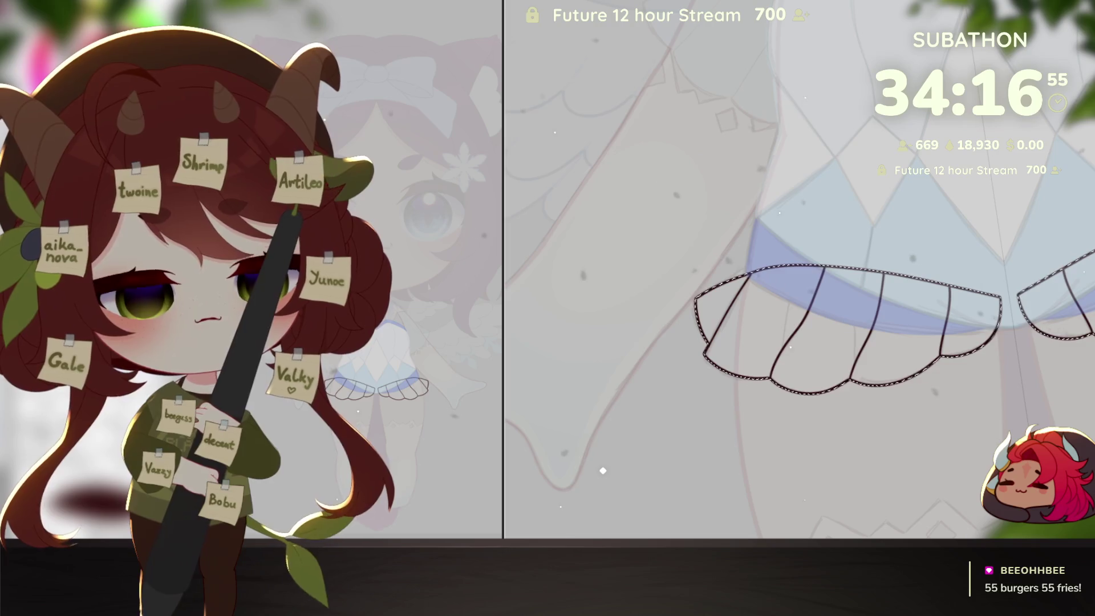
{"action": "left_click", "coordinate": [1003, 236]}
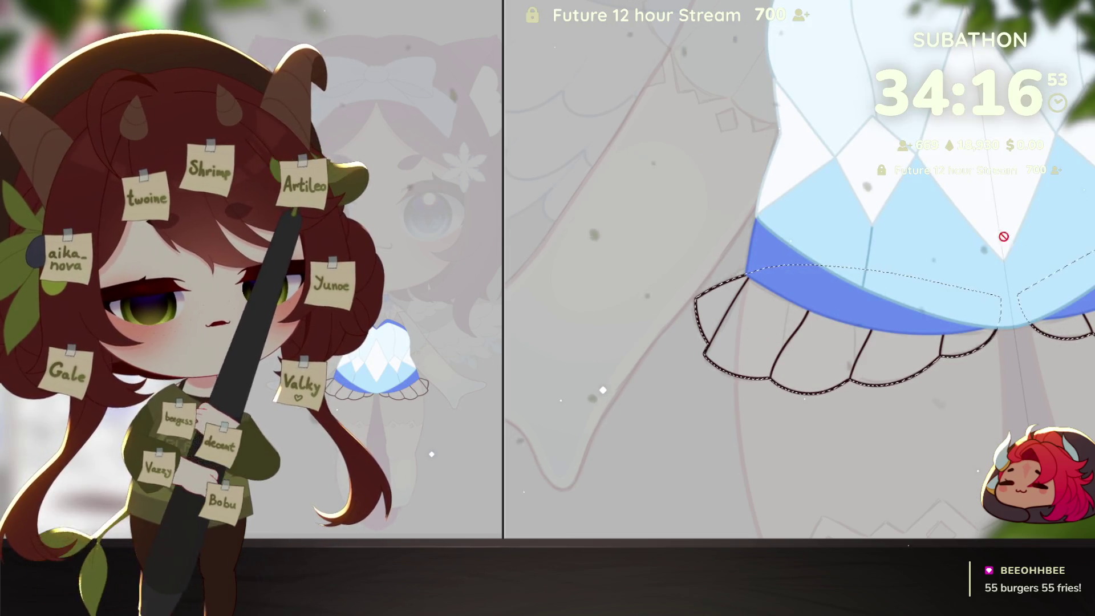
{"action": "key", "text": "alt+BackSpace"}
{"action": "key", "text": "ctrl+d"}
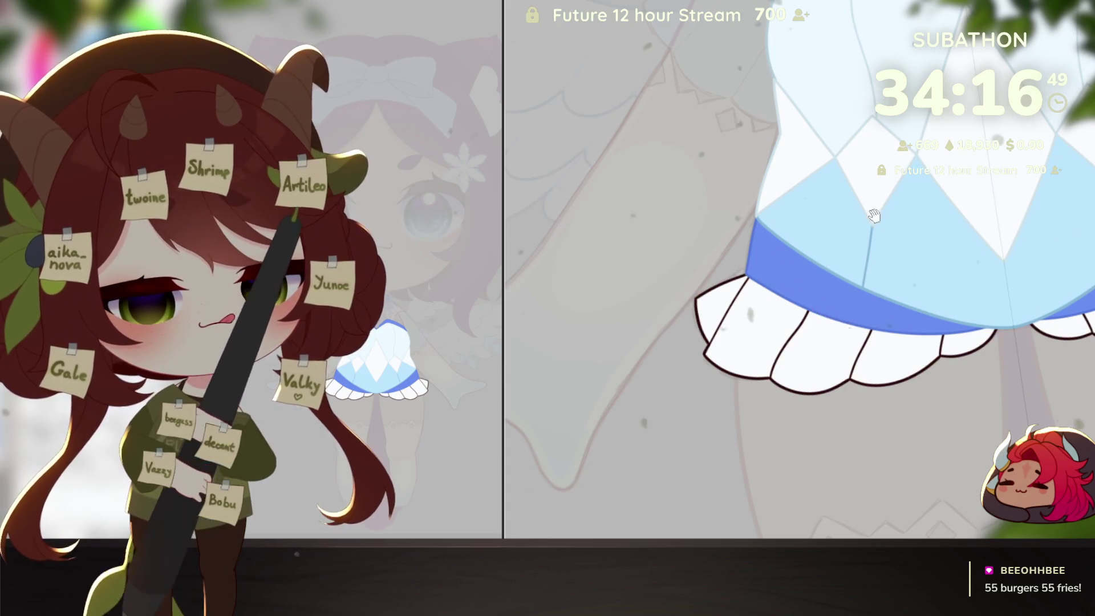
Step: Zoom and pan around the dress and hem to check the white frill
{"action": "left_click", "coordinate": [874, 216], "text": "ctrl"}
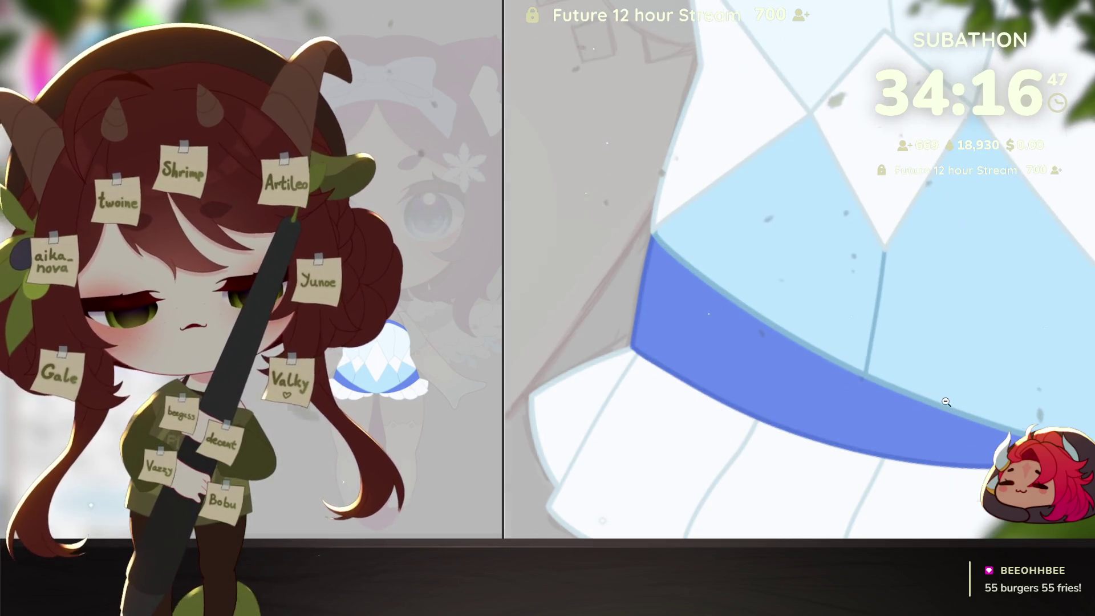
{"action": "left_click", "coordinate": [946, 402], "text": "alt"}
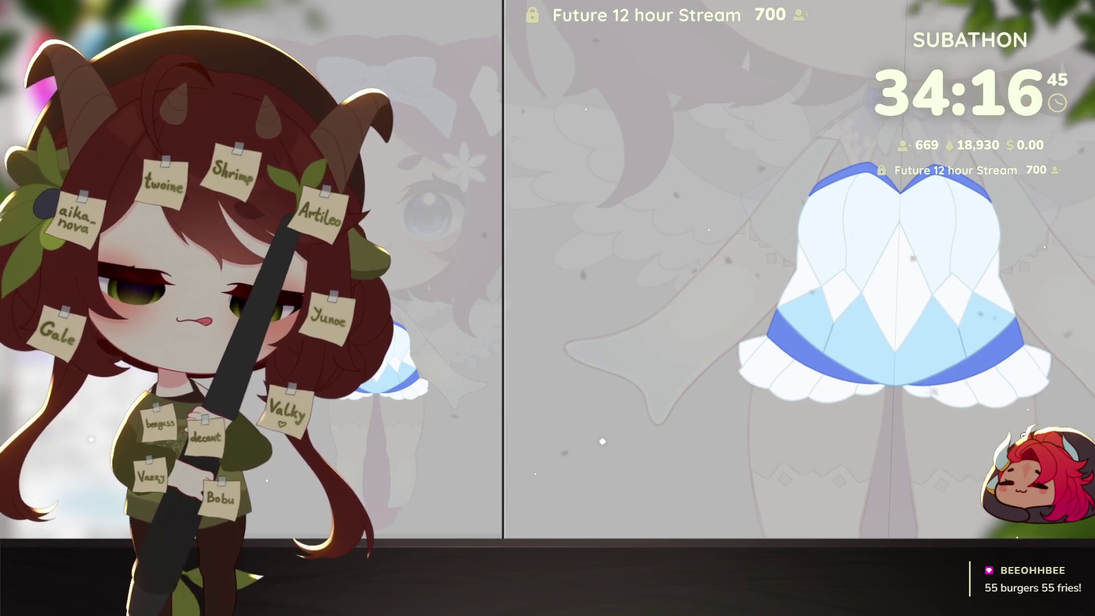
{"action": "left_click", "coordinate": [1023, 432], "text": "alt"}
{"action": "left_click", "coordinate": [966, 420], "text": "ctrl"}
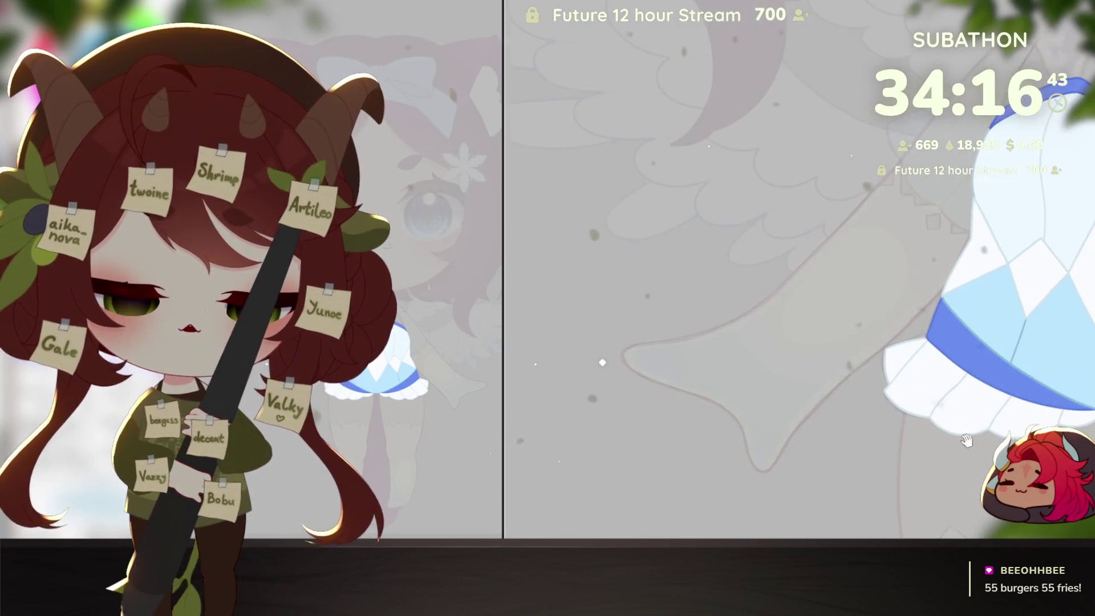
{"action": "left_click_drag", "start_coordinate": [884, 446], "coordinate": [814, 454]}
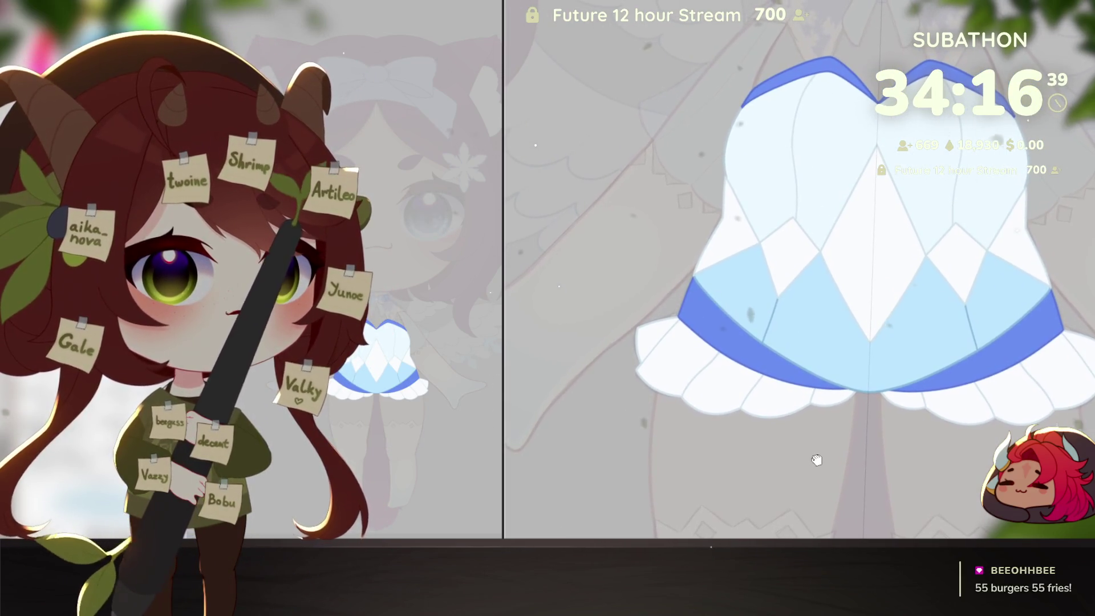
{"action": "scroll", "coordinate": [841, 460], "scroll_direction": "up", "scroll_amount": 1}
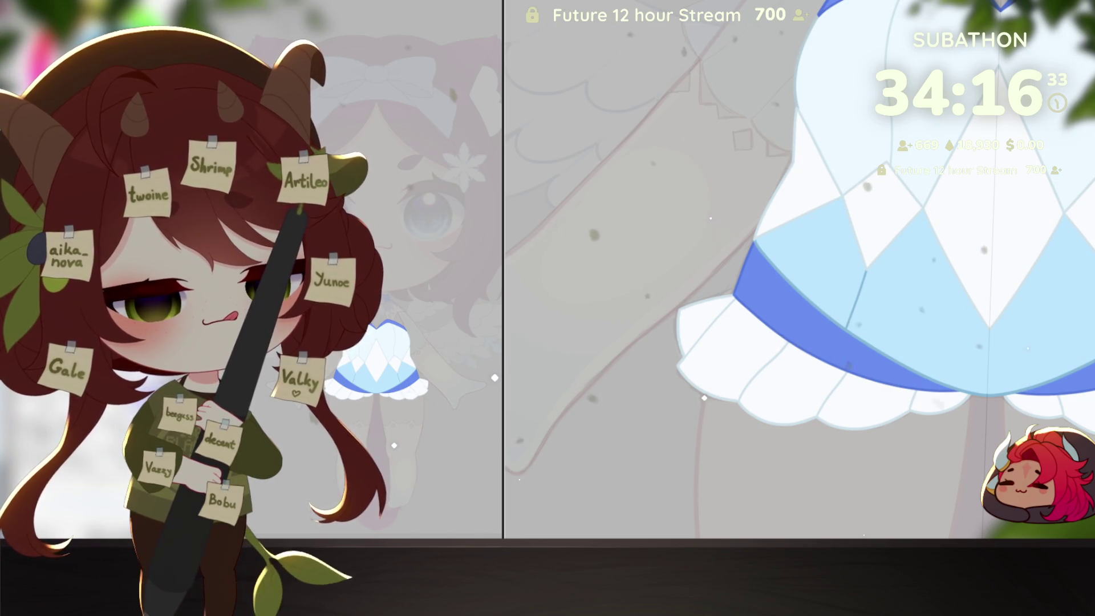
{"action": "left_click", "coordinate": [769, 370]}
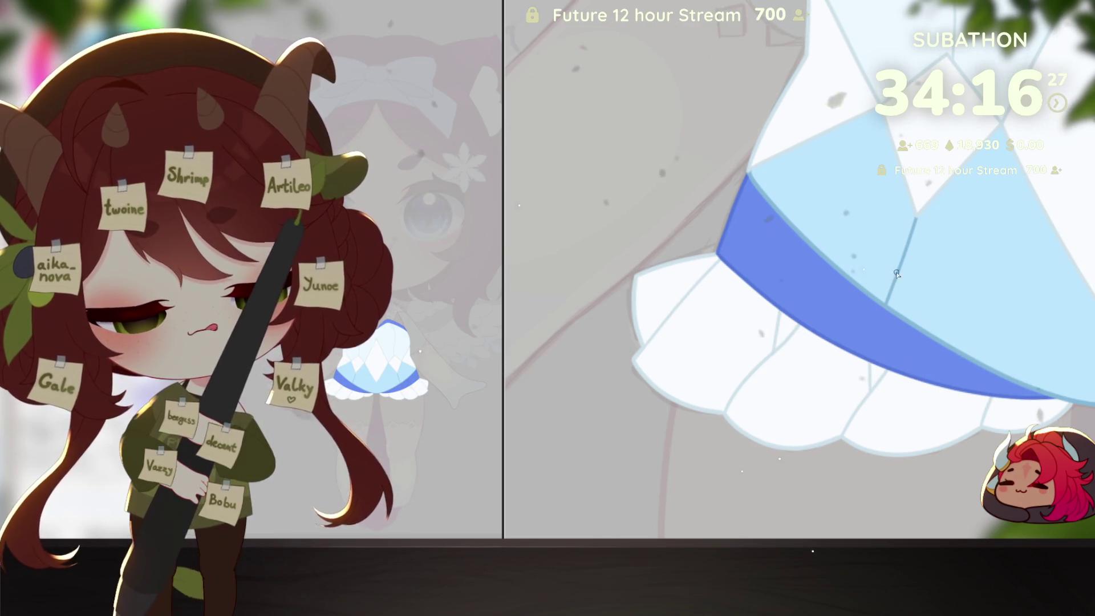
{"action": "scroll", "coordinate": [897, 273], "scroll_direction": "down", "scroll_amount": 5}
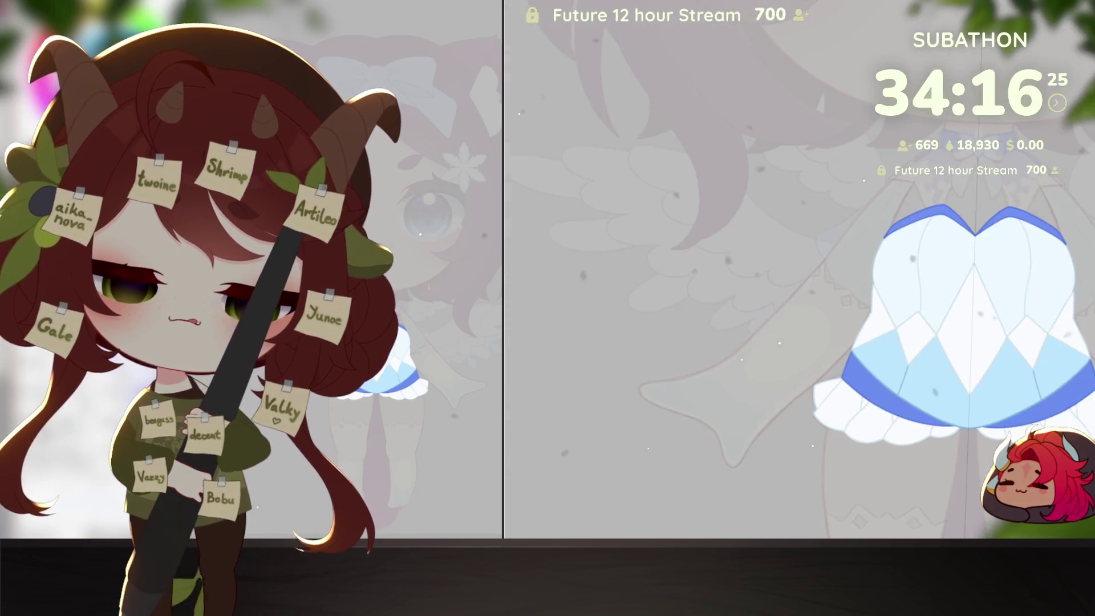
{"action": "scroll", "coordinate": [1025, 426], "scroll_direction": "up", "scroll_amount": 1}
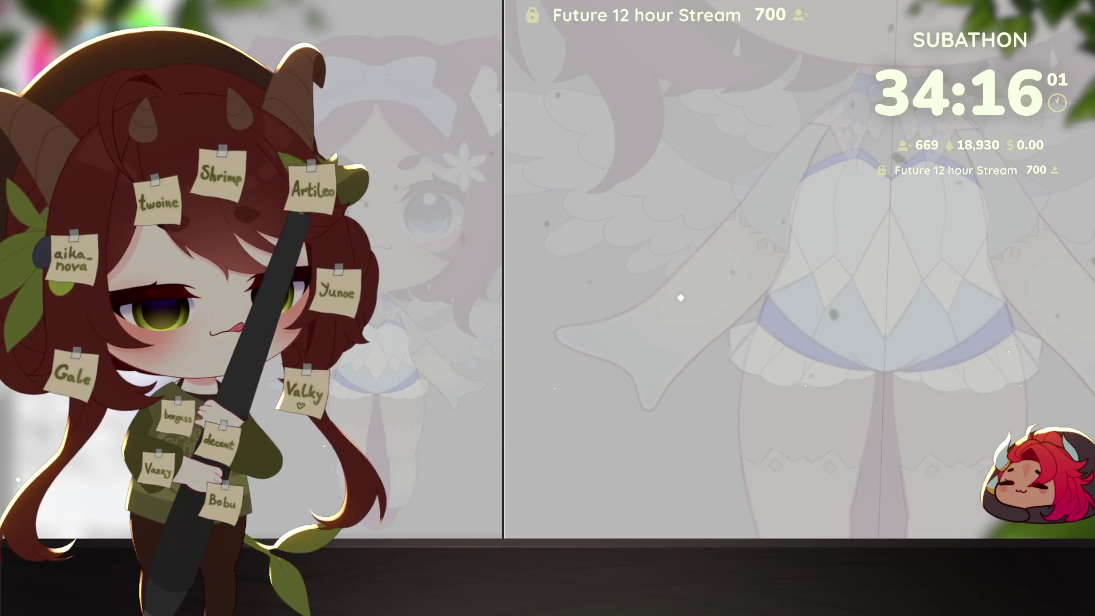
Step: Ink the left sleeve's long curved outline from the shoulder down and to the right
{"action": "scroll", "coordinate": [818, 445], "scroll_direction": "up", "scroll_amount": 5}
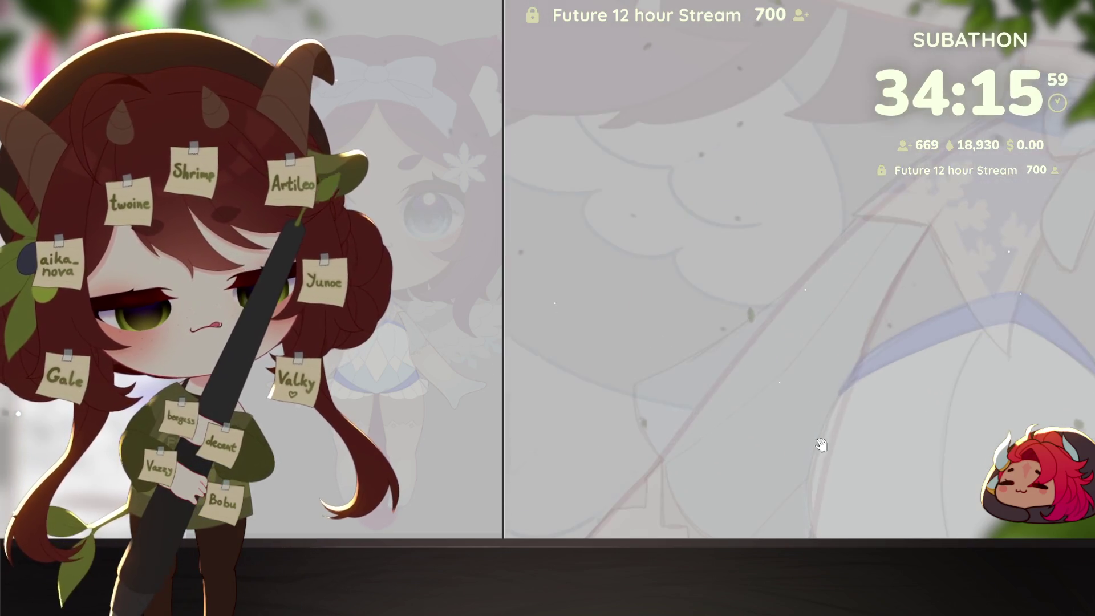
{"action": "left_click_drag", "start_coordinate": [882, 339], "coordinate": [825, 386]}
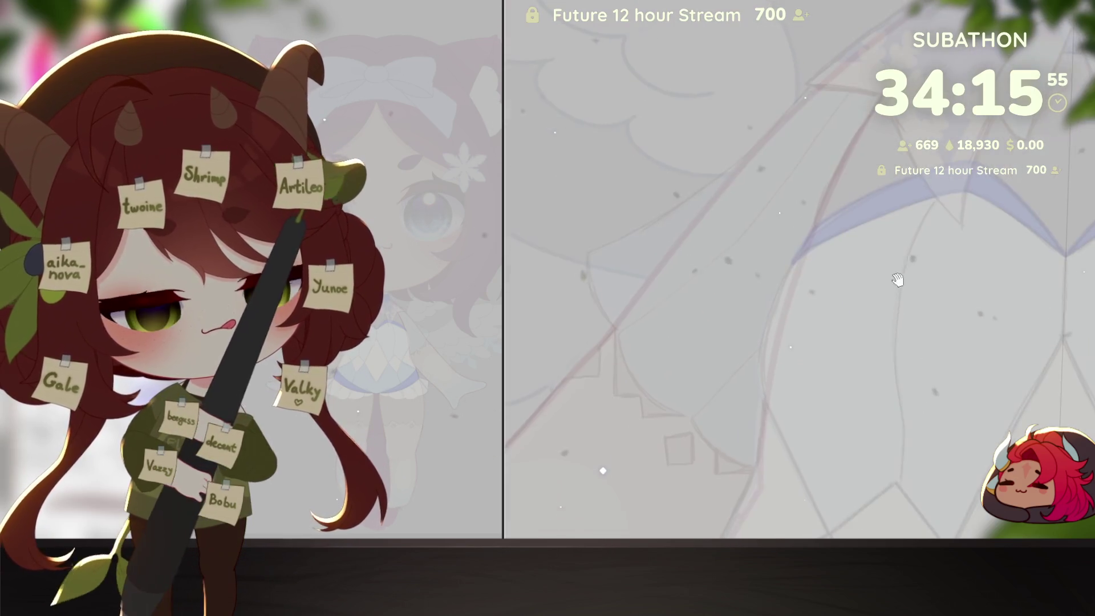
{"action": "left_click_drag", "start_coordinate": [800, 268], "coordinate": [800, 228]}
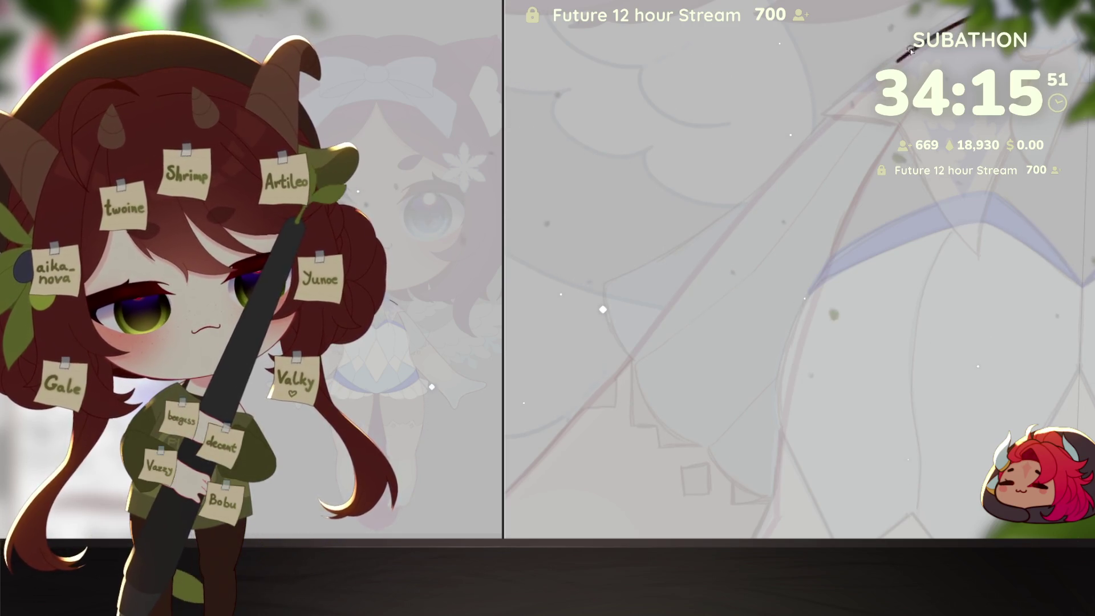
{"action": "key", "text": "ctrl+z"}
{"action": "mouse_move", "coordinate": [963, 20]}
{"action": "left_mouse_down"}
{"action": "mouse_move", "coordinate": [686, 241]}
{"action": "mouse_move", "coordinate": [604, 280]}
{"action": "left_mouse_up"}
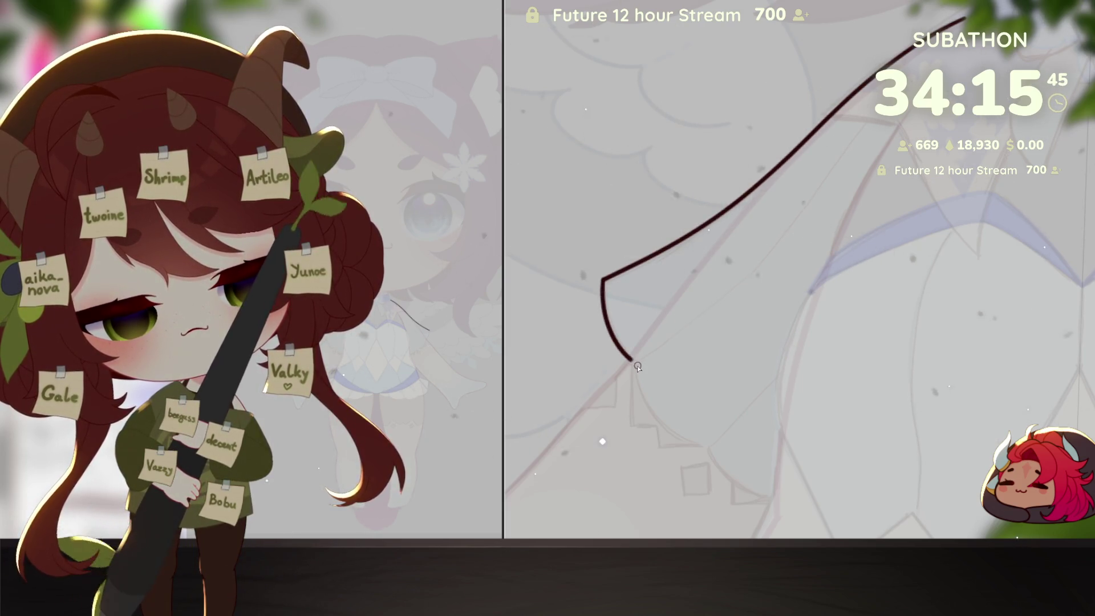
{"action": "left_click_drag", "start_coordinate": [604, 284], "coordinate": [638, 387]}
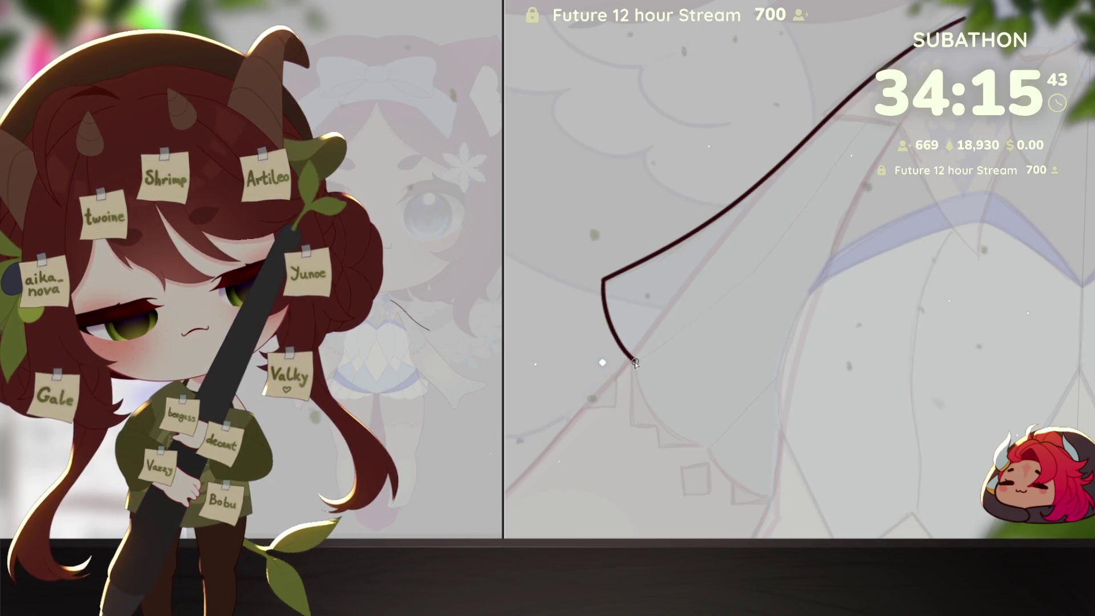
{"action": "left_click_drag", "start_coordinate": [704, 447], "coordinate": [812, 504]}
{"action": "mouse_move", "coordinate": [967, 431]}
{"action": "left_mouse_down"}
{"action": "mouse_move", "coordinate": [905, 361]}
{"action": "mouse_move", "coordinate": [906, 390]}
{"action": "left_mouse_up"}
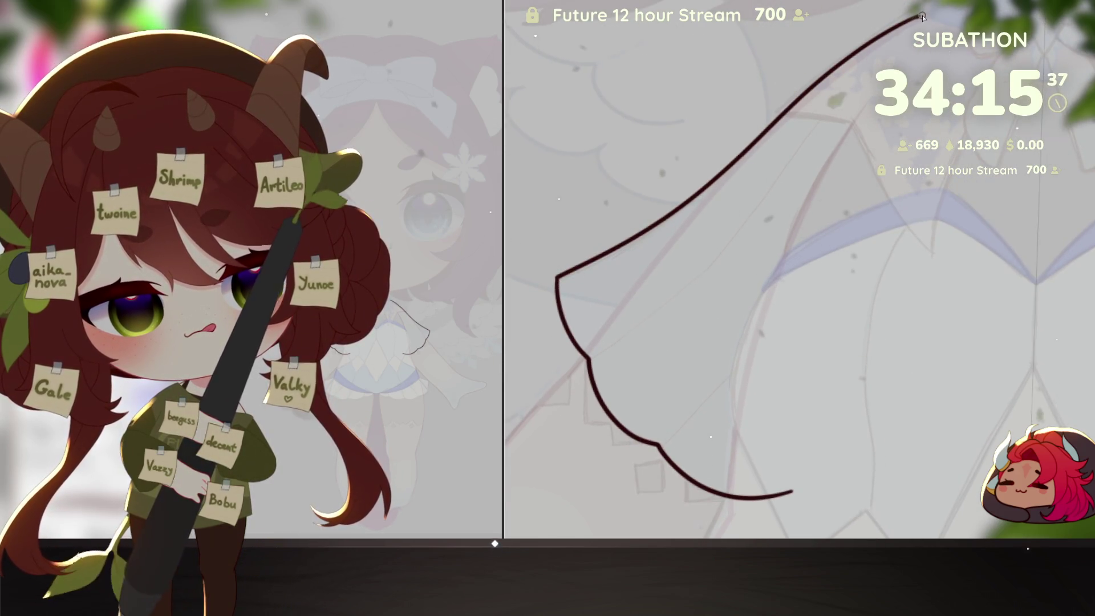
Step: Draw the scalloped lower hem and the sleeve's right edge, undoing stray strokes
{"action": "mouse_move", "coordinate": [935, 58]}
{"action": "left_mouse_down"}
{"action": "mouse_move", "coordinate": [858, 456]}
{"action": "mouse_move", "coordinate": [821, 505]}
{"action": "left_mouse_up"}
{"action": "key", "text": "ctrl+z"}
{"action": "left_click_drag", "start_coordinate": [901, 500], "coordinate": [918, 395]}
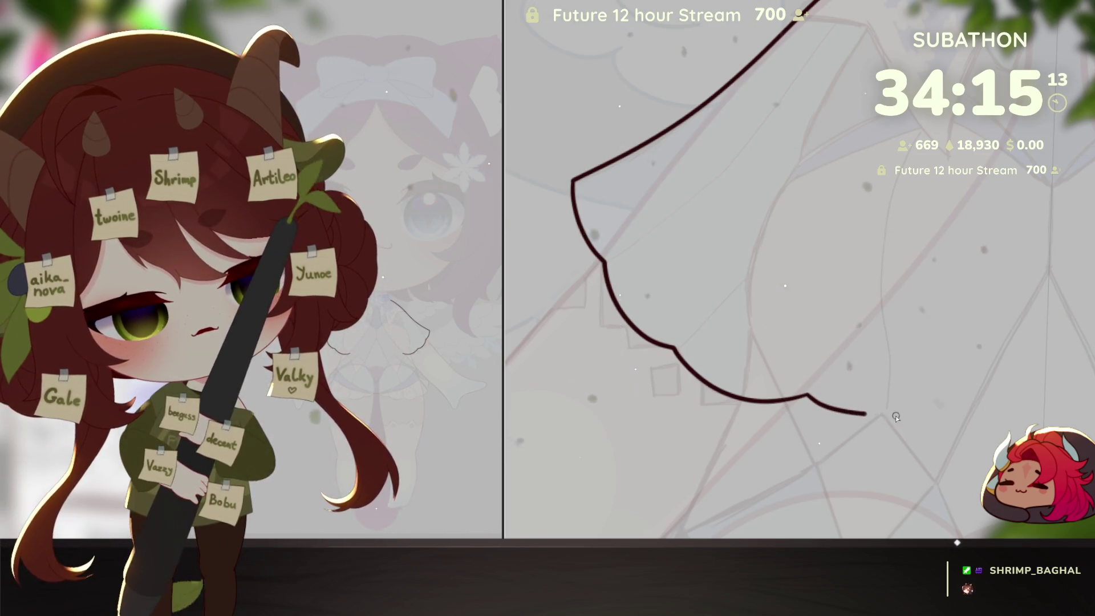
{"action": "left_click_drag", "start_coordinate": [896, 417], "coordinate": [869, 466]}
{"action": "key", "text": "ctrl+z"}
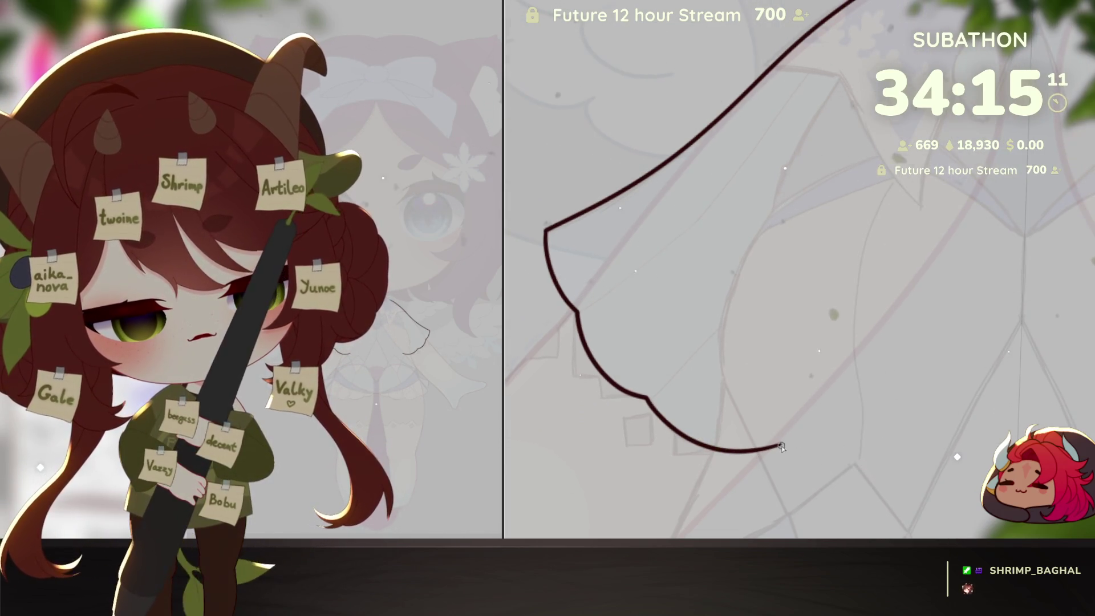
{"action": "key", "text": "ctrl+y"}
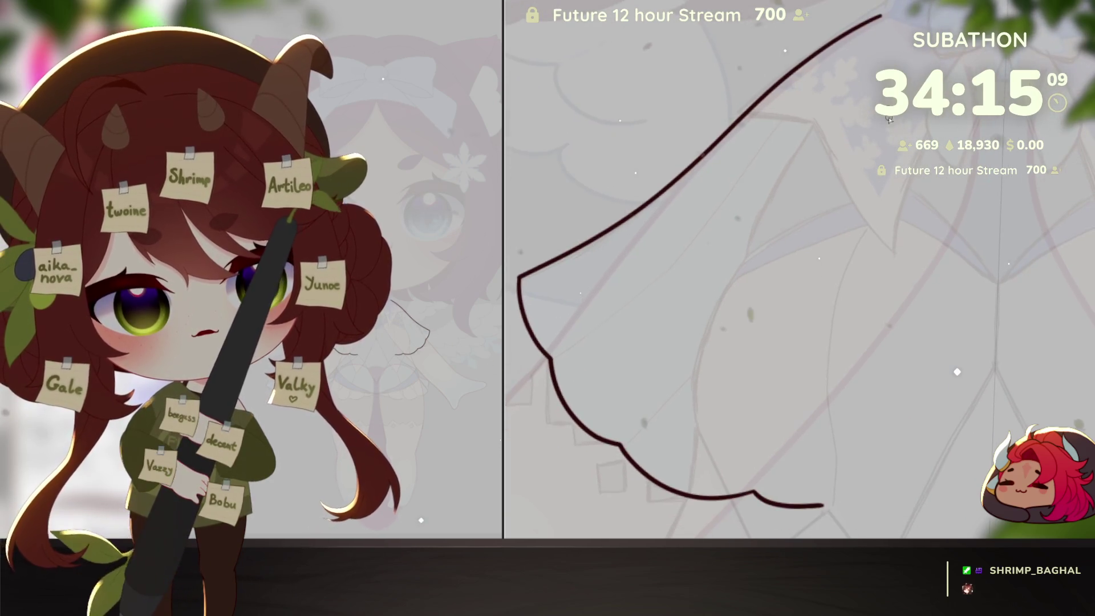
{"action": "left_click_drag", "start_coordinate": [881, 20], "coordinate": [879, 10]}
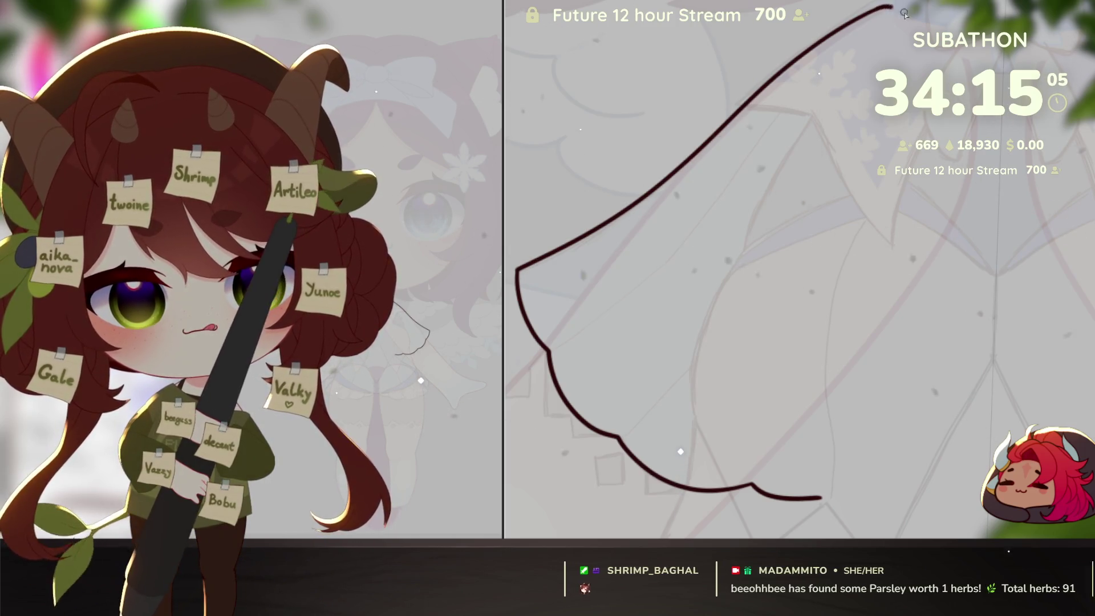
{"action": "left_click_drag", "start_coordinate": [883, 8], "coordinate": [871, 408]}
Step: Connect the sleeve's right corner down into the scalloped hem curve, rotating the canvas to fit
{"action": "mouse_move", "coordinate": [881, 480]}
{"action": "left_mouse_down"}
{"action": "mouse_move", "coordinate": [935, 353]}
{"action": "mouse_move", "coordinate": [949, 244]}
{"action": "mouse_move", "coordinate": [876, 424]}
{"action": "left_mouse_up"}
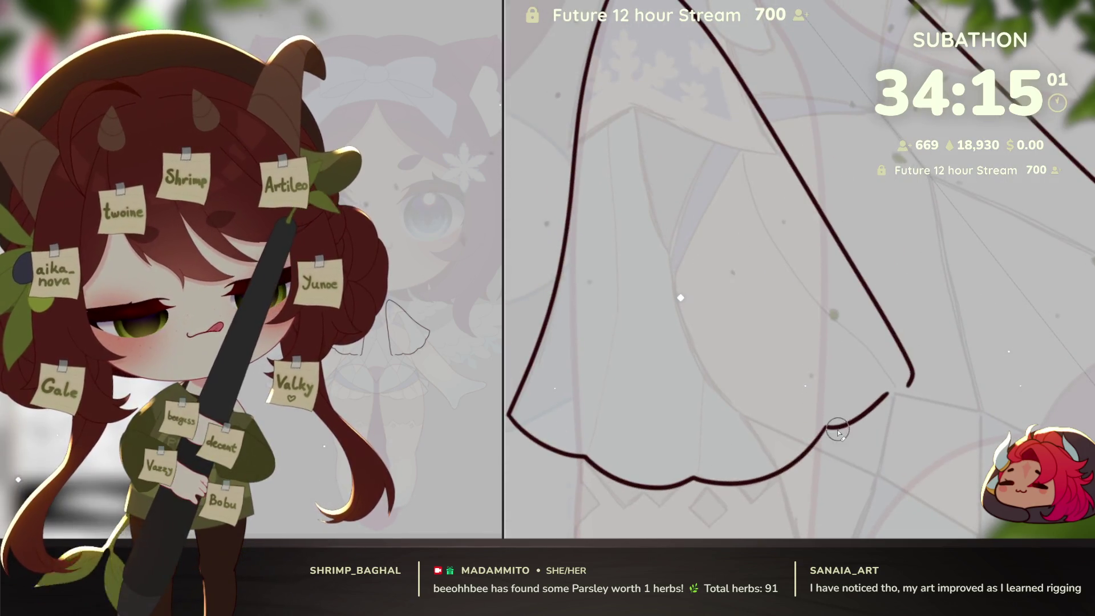
{"action": "key", "text": "ctrl+z"}
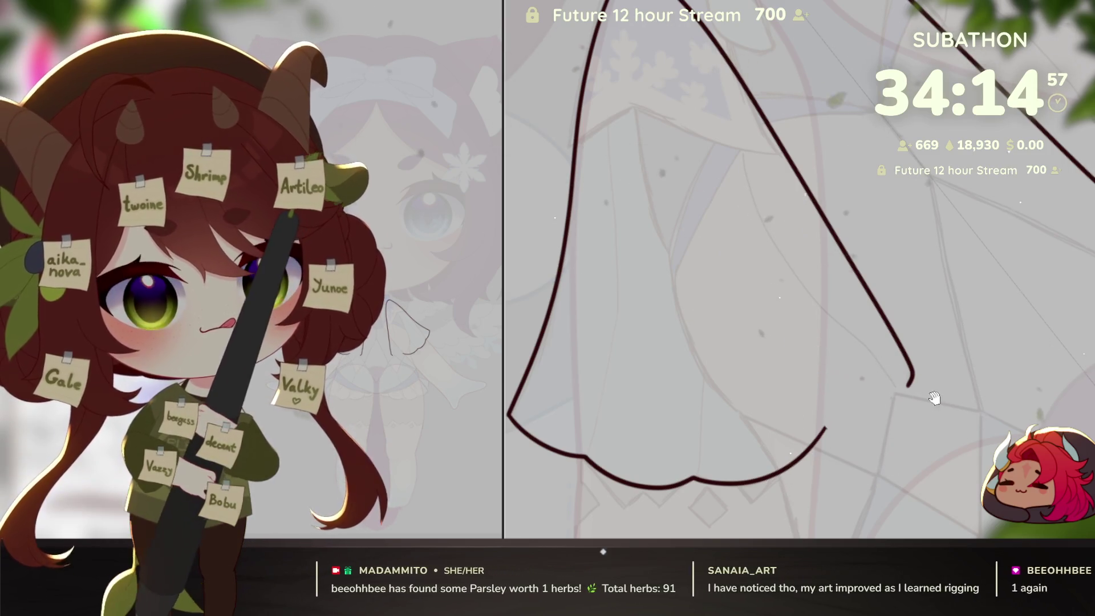
{"action": "left_click_drag", "start_coordinate": [934, 396], "coordinate": [934, 422]}
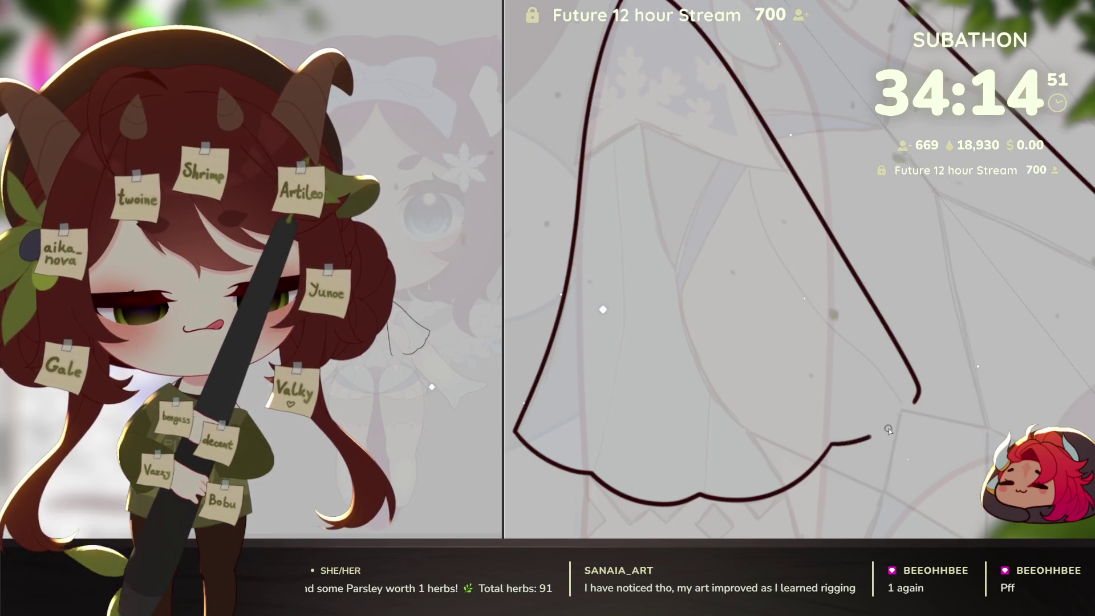
{"action": "left_click_drag", "start_coordinate": [912, 406], "coordinate": [834, 444]}
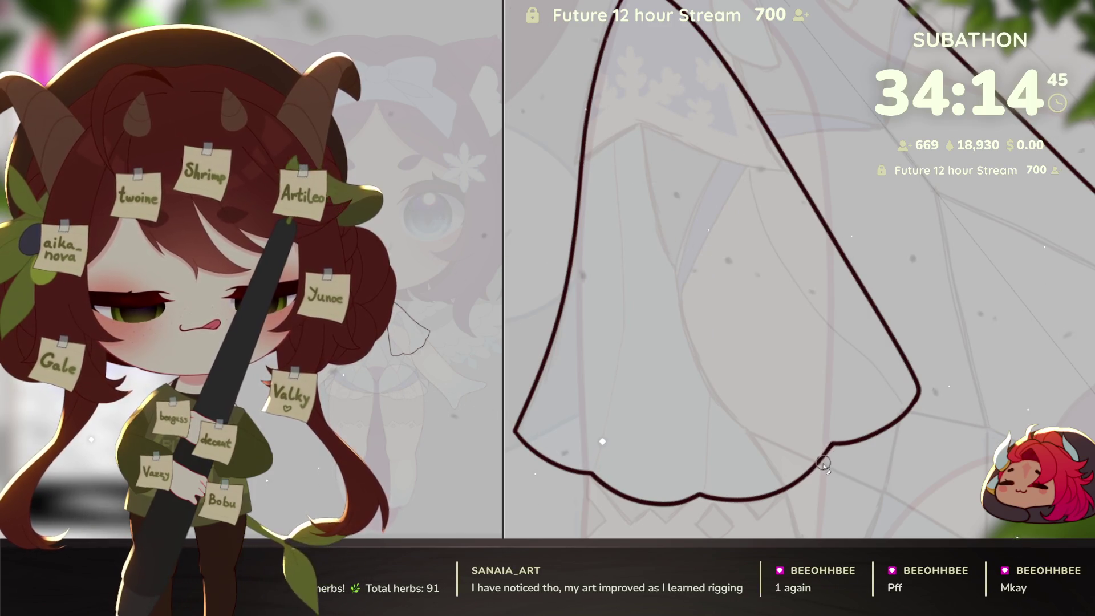
{"action": "left_click_drag", "start_coordinate": [834, 450], "coordinate": [908, 467]}
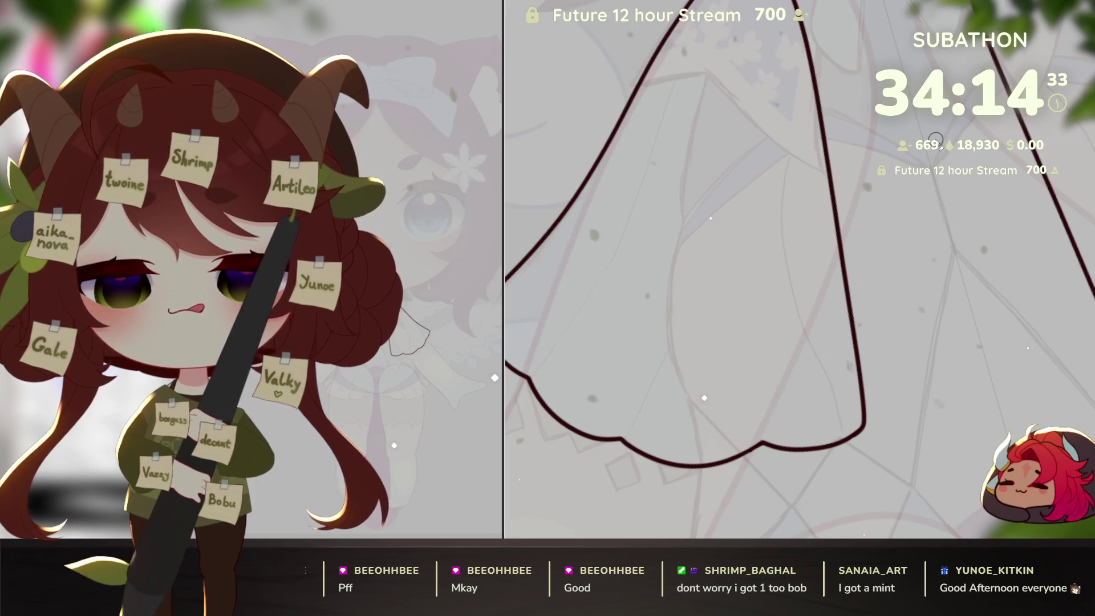
{"action": "scroll", "coordinate": [942, 338], "scroll_direction": "down", "scroll_amount": 3}
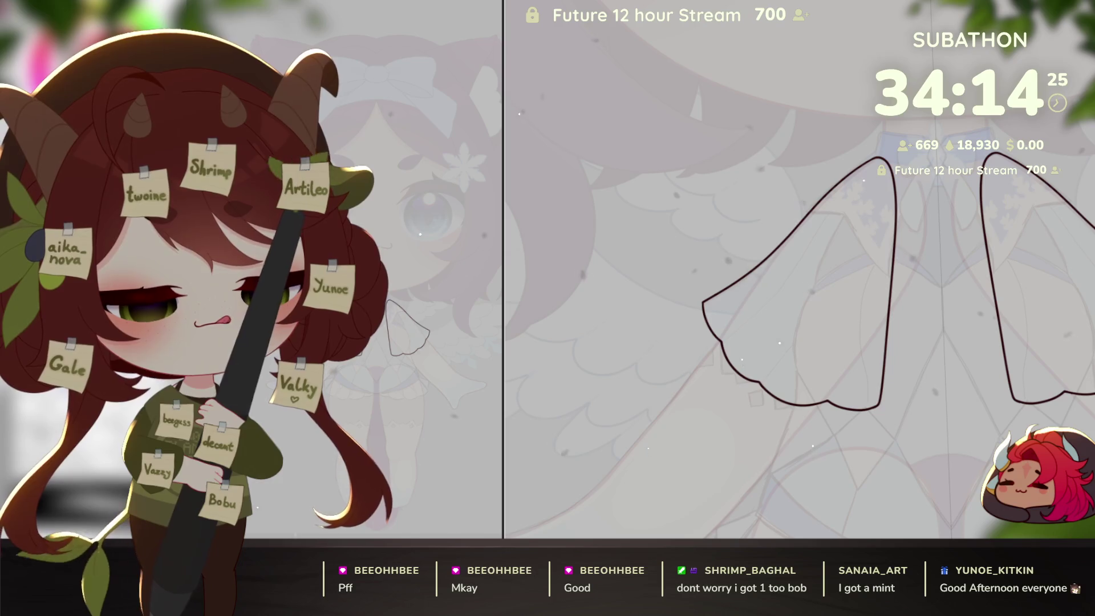
Step: Bucket-fill both sleeve outlines pale blue and view them over the full dress
{"action": "left_click", "coordinate": [951, 448]}
{"action": "key", "text": "ctrl+shift+i"}
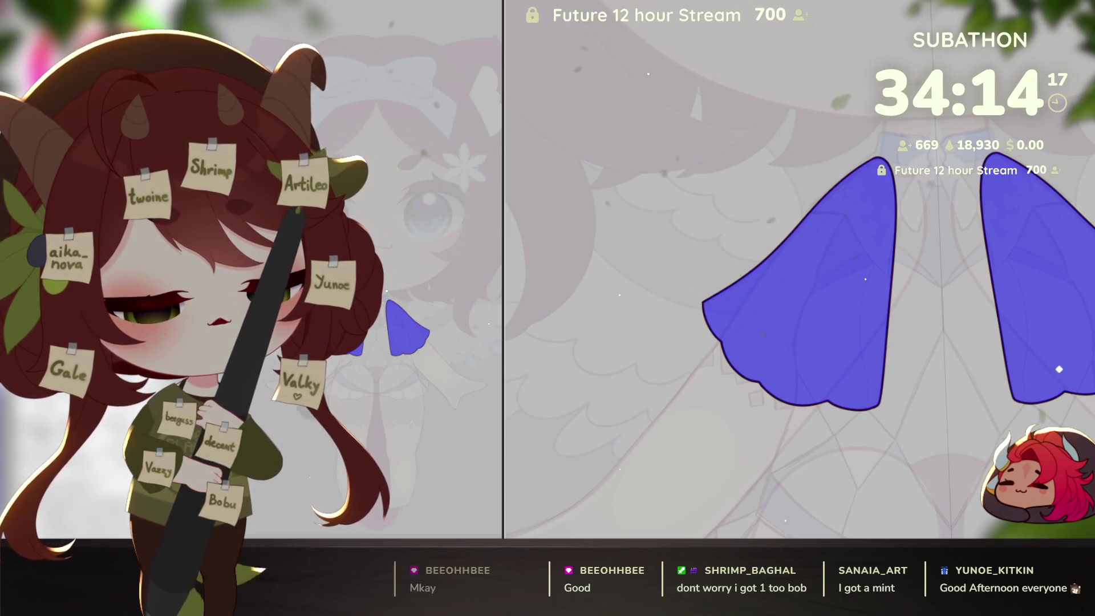
{"action": "key", "text": "q"}
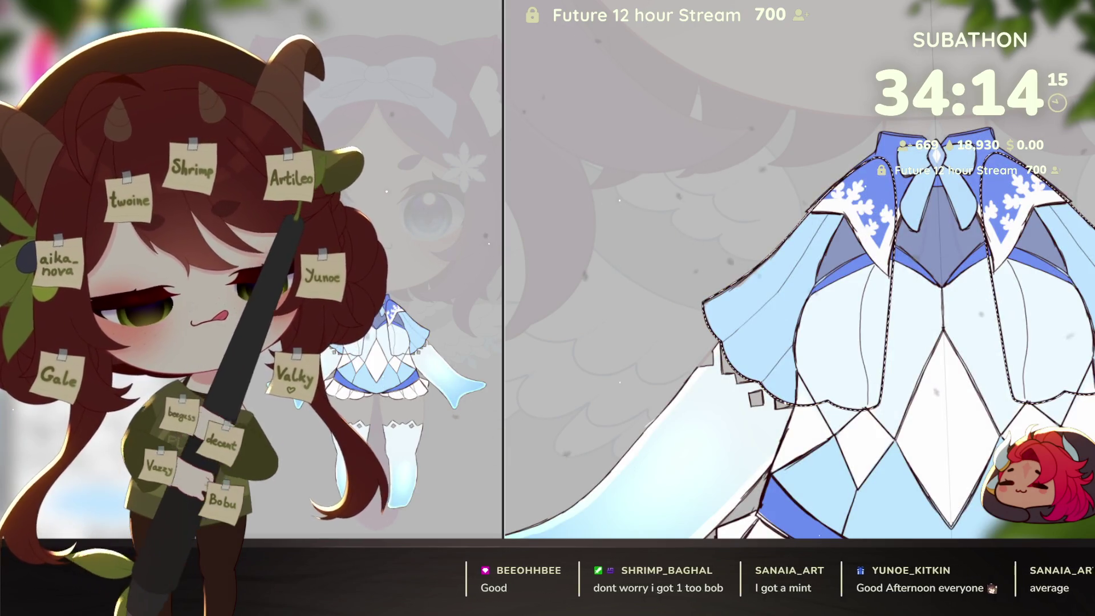
{"action": "key", "text": "q"}
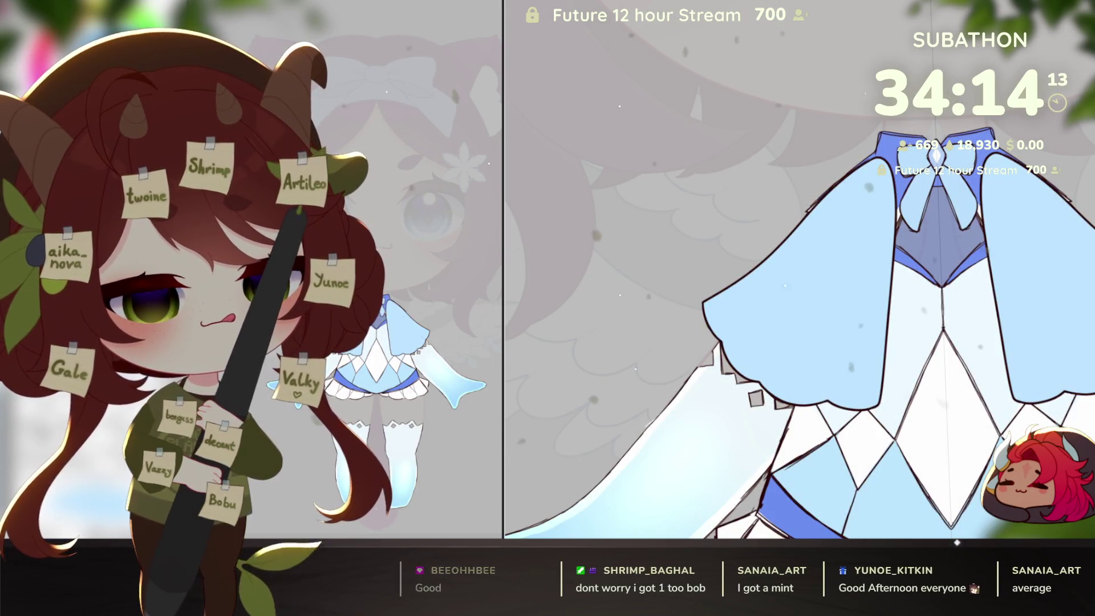
{"action": "left_click_drag", "start_coordinate": [989, 453], "coordinate": [978, 362]}
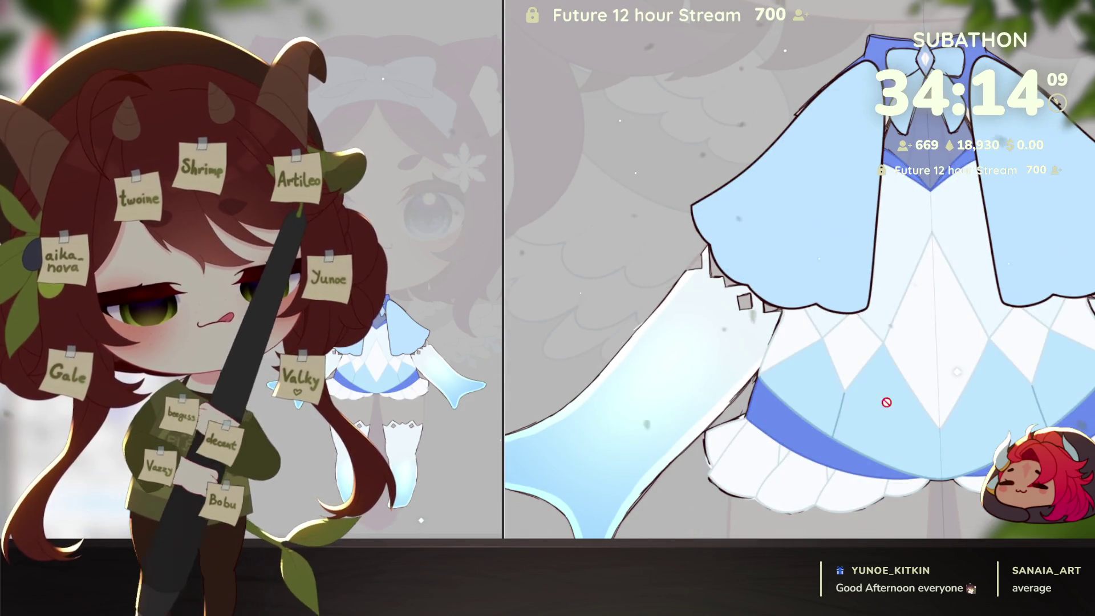
Step: Add dark vertical fold lines to the sleeves and lower their blue fill opacity
{"action": "scroll", "coordinate": [834, 450], "scroll_direction": "up", "scroll_amount": 3}
{"action": "scroll", "coordinate": [848, 479], "scroll_direction": "down", "scroll_amount": 3}
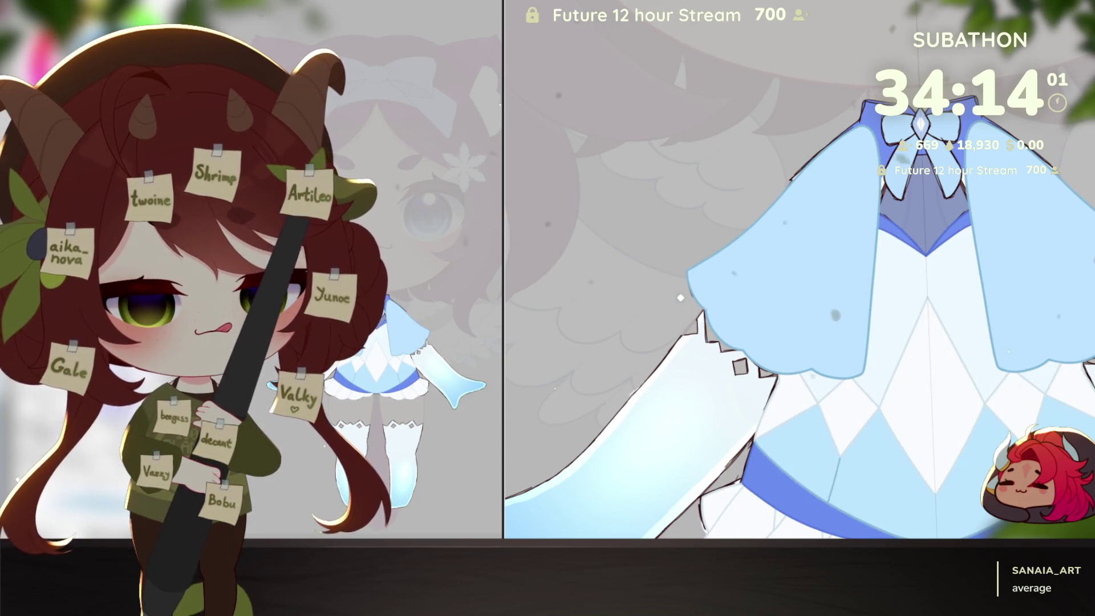
{"action": "scroll", "coordinate": [813, 409], "scroll_direction": "up", "scroll_amount": 1}
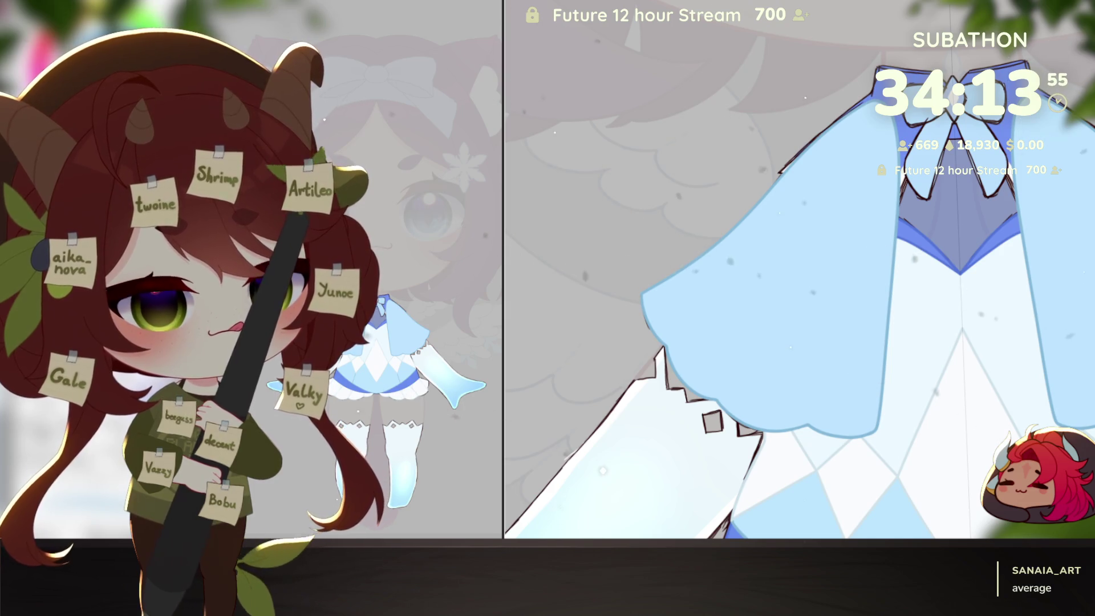
{"action": "key", "text": "ctrl+z"}
{"action": "key", "text": "ctrl+z"}
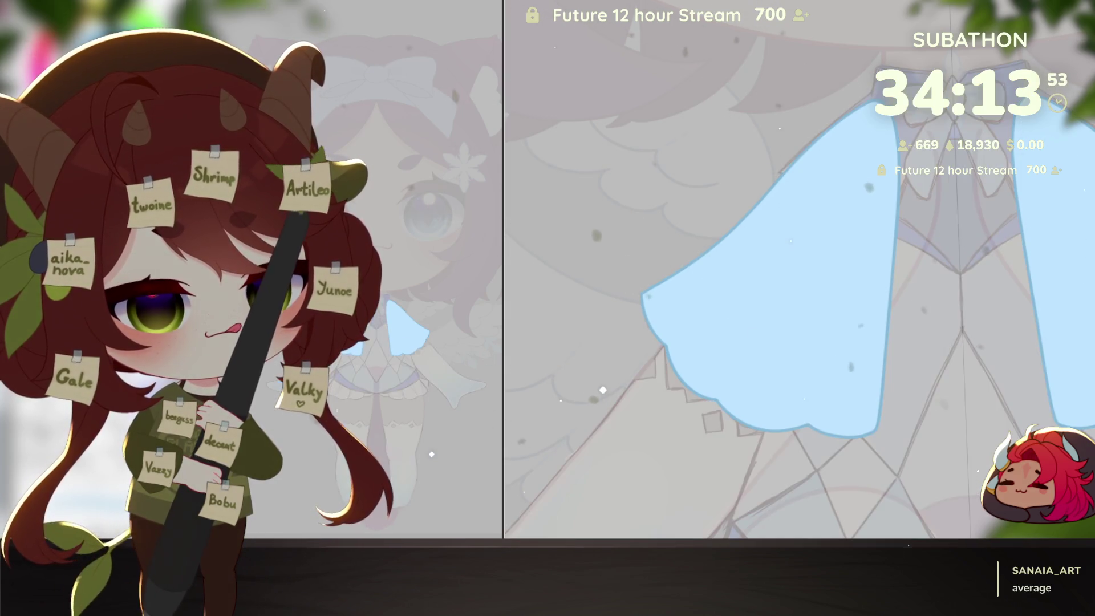
{"action": "key", "text": "ctrl+z"}
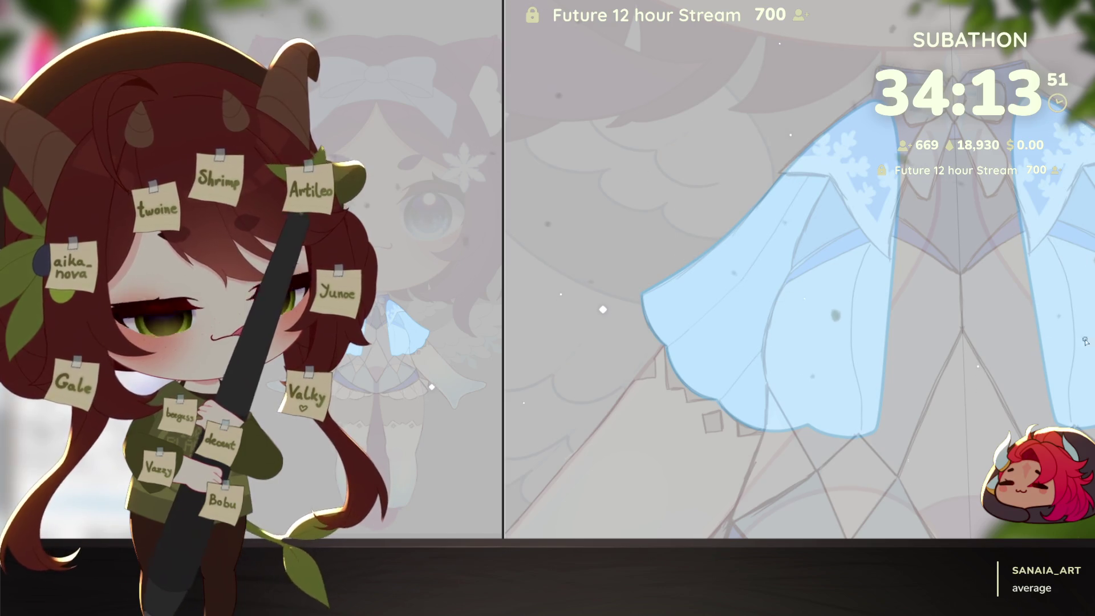
{"action": "key", "text": "ctrl+z"}
{"action": "left_click_drag", "start_coordinate": [717, 393], "coordinate": [709, 434]}
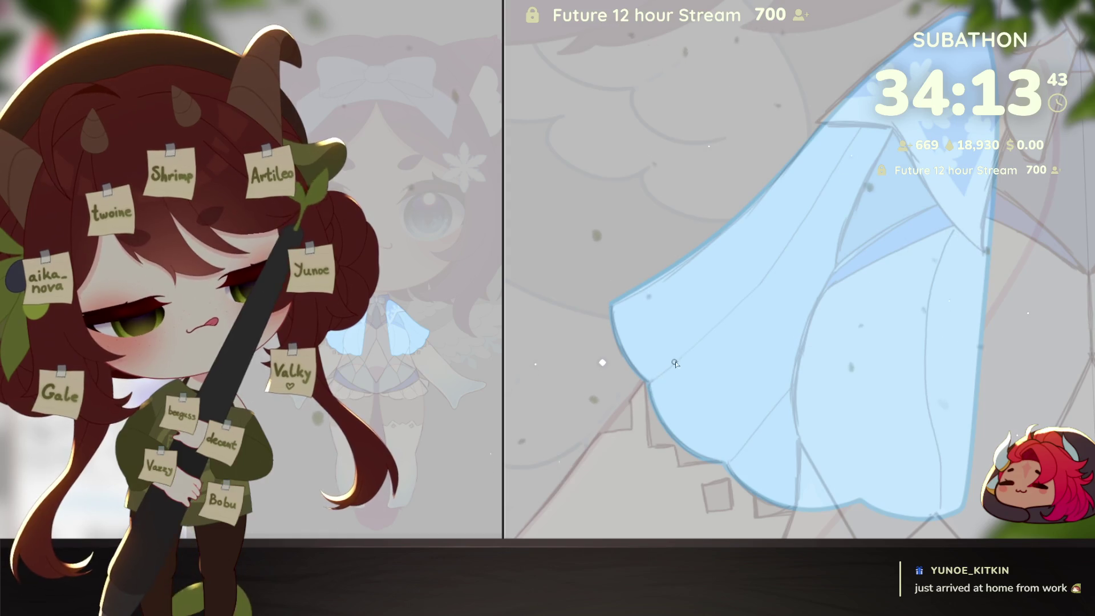
{"action": "left_click_drag", "start_coordinate": [759, 425], "coordinate": [726, 413]}
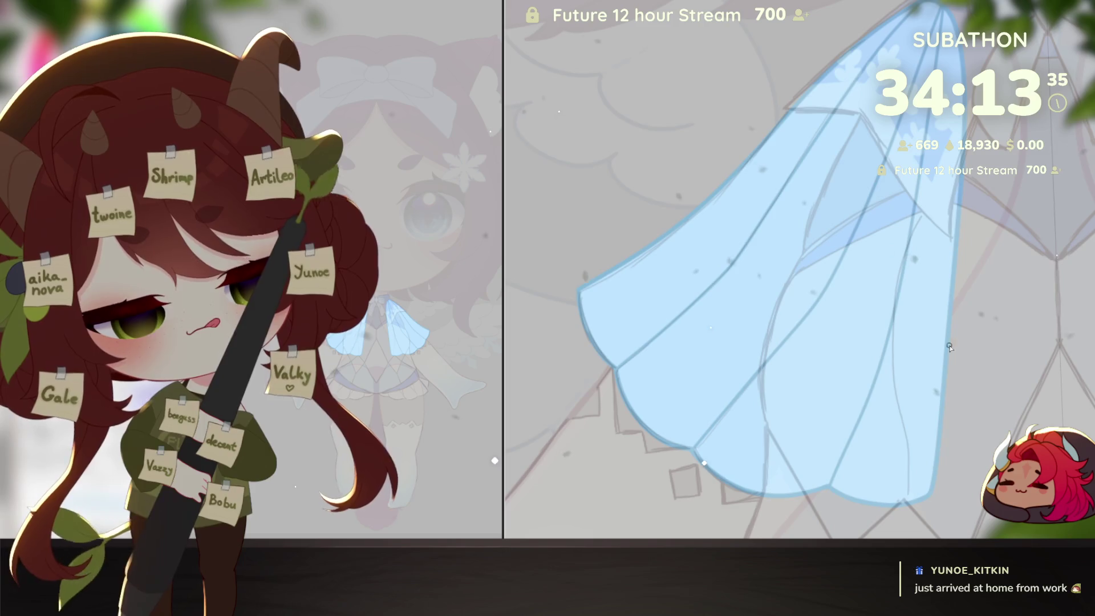
Step: Zoom out and back in to review the pleated sheer sleeves
{"action": "left_click", "coordinate": [952, 443], "text": "alt"}
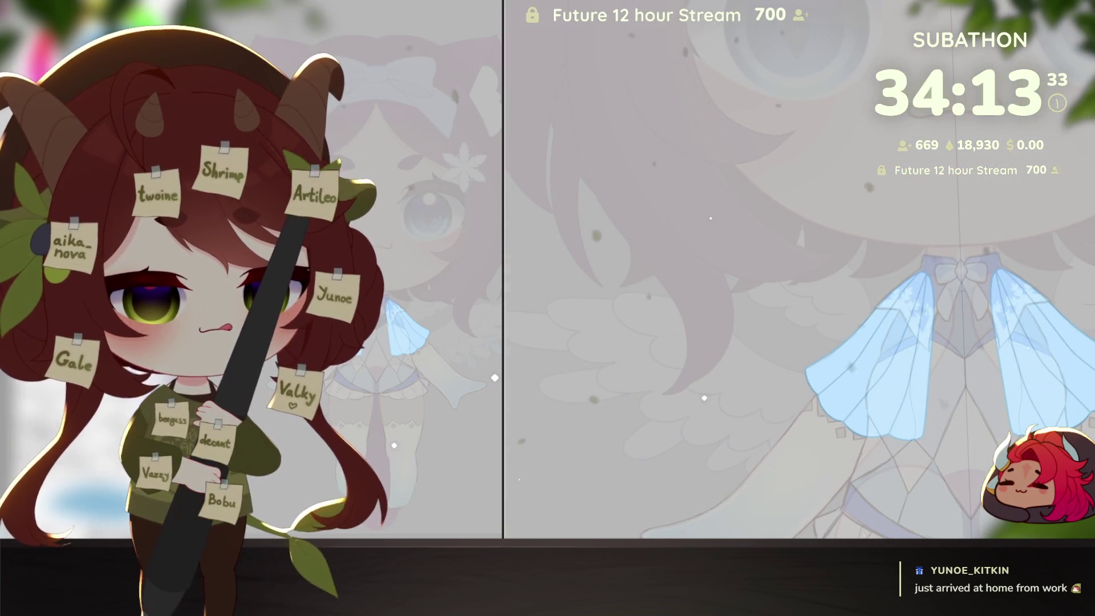
{"action": "left_click", "coordinate": [864, 462]}
{"action": "left_click", "coordinate": [864, 462]}
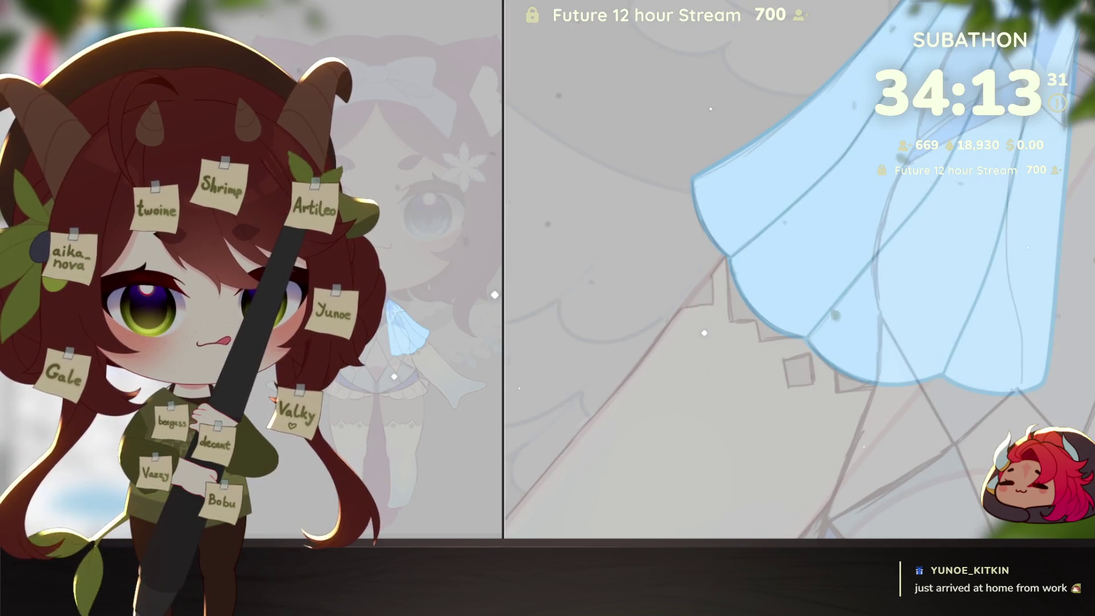
{"action": "left_click", "coordinate": [982, 435], "text": "alt"}
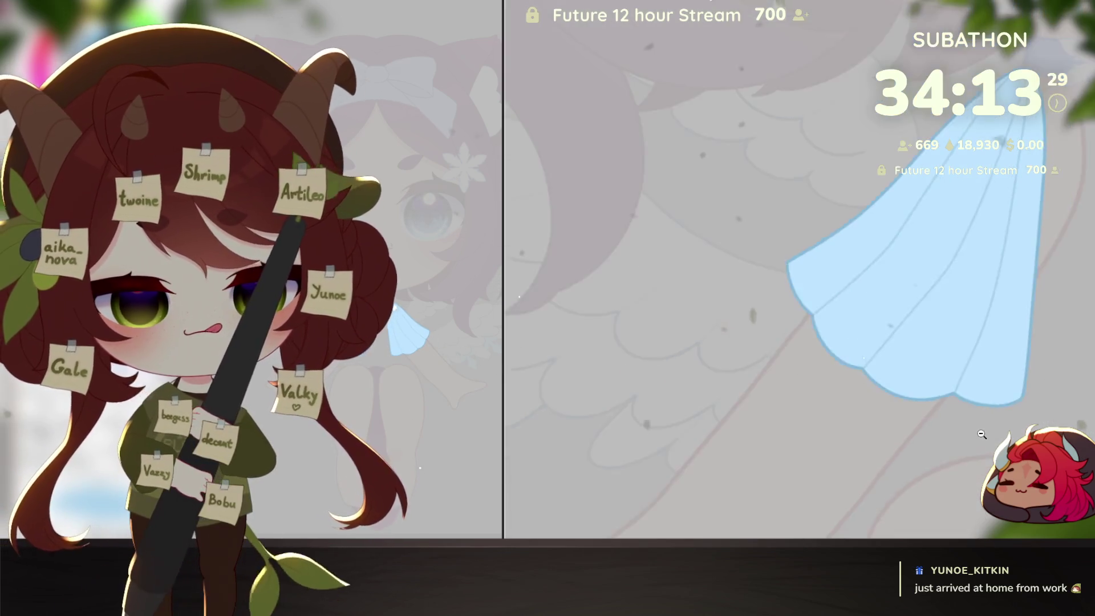
{"action": "left_click", "coordinate": [924, 455], "text": "alt"}
{"action": "left_click", "coordinate": [924, 454]}
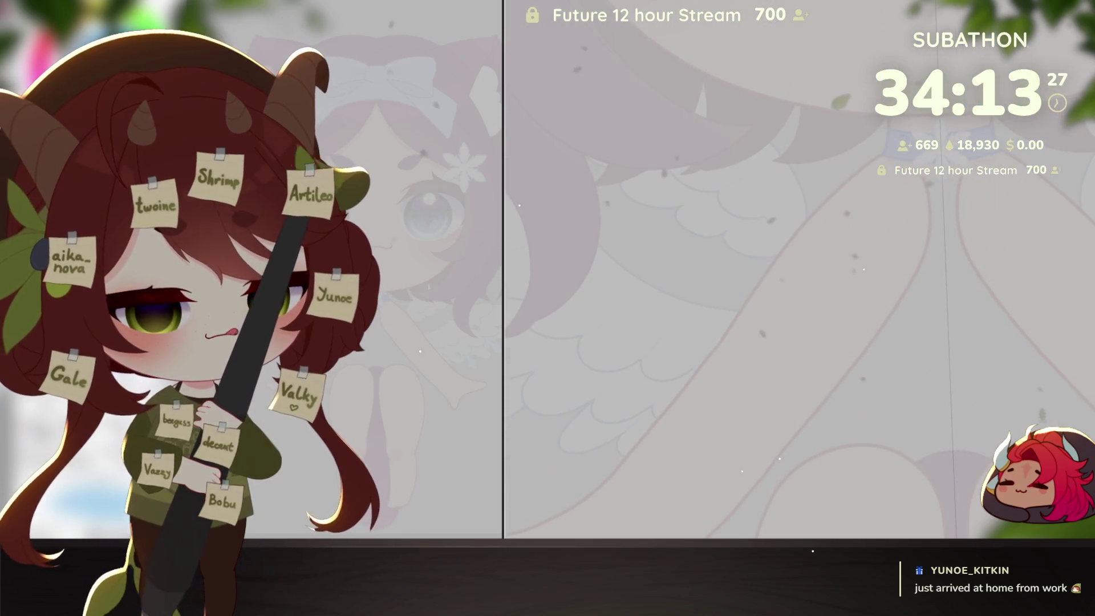
Step: Make the sleeves and dress layers translucent and show the neckline bow sketch
{"action": "key", "text": "ctrl+z"}
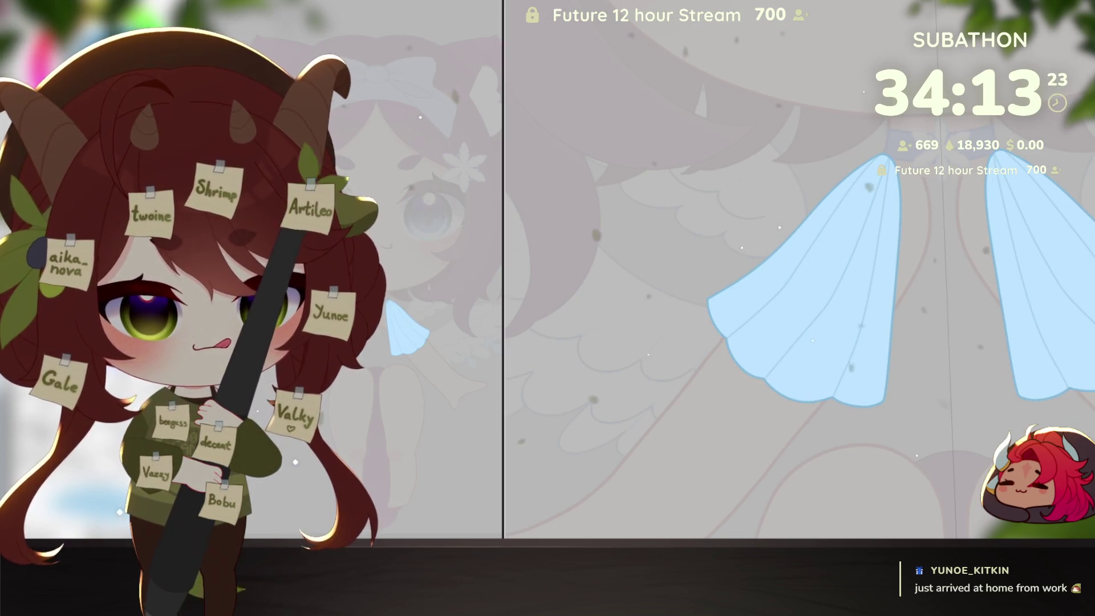
{"action": "key", "text": "ctrl+z"}
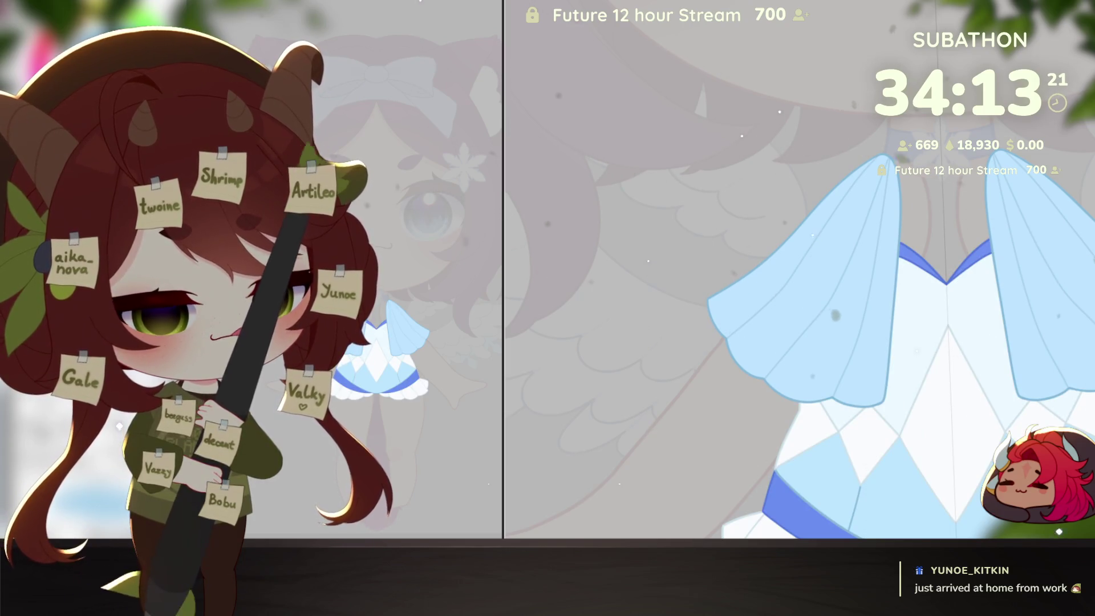
{"action": "key", "text": "ctrl+z"}
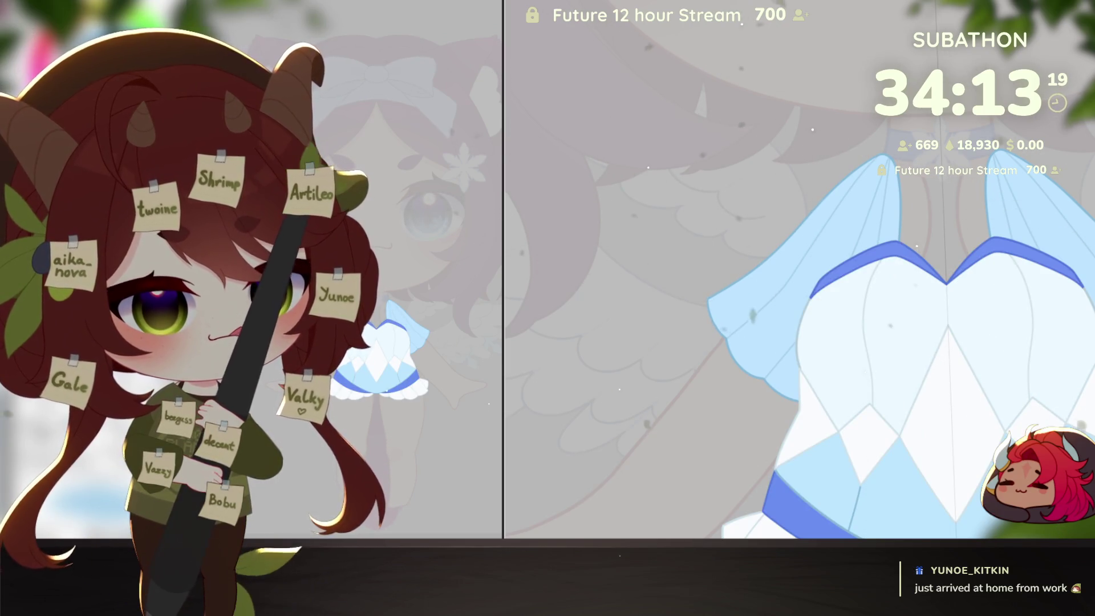
{"action": "key", "text": "ctrl+z"}
{"action": "left_click_drag", "start_coordinate": [994, 459], "coordinate": [993, 409]}
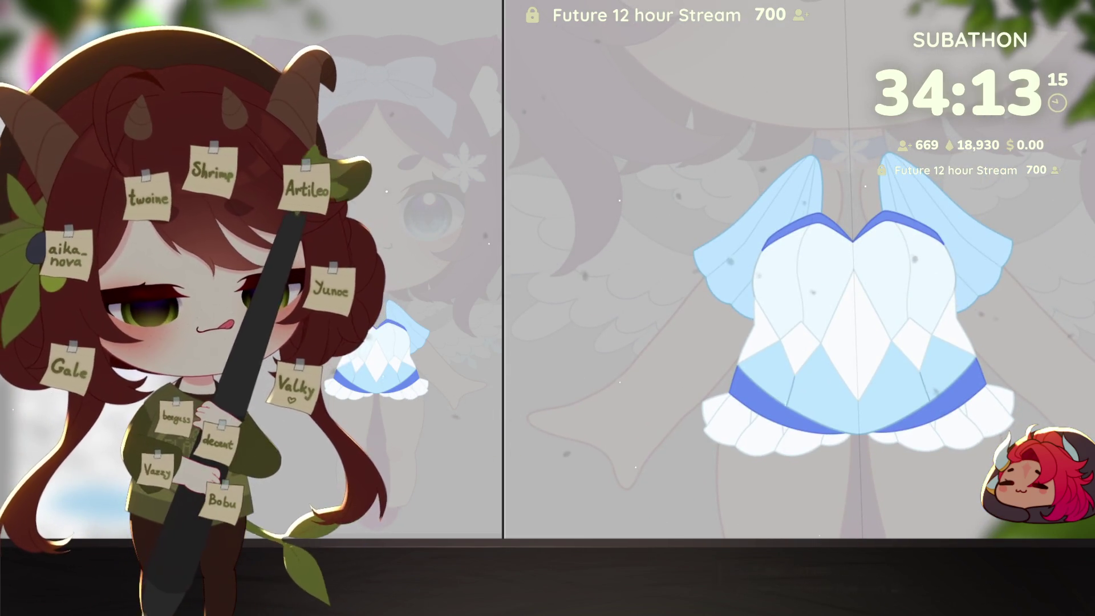
{"action": "key", "text": "ctrl+z"}
{"action": "key", "text": "ctrl+z"}
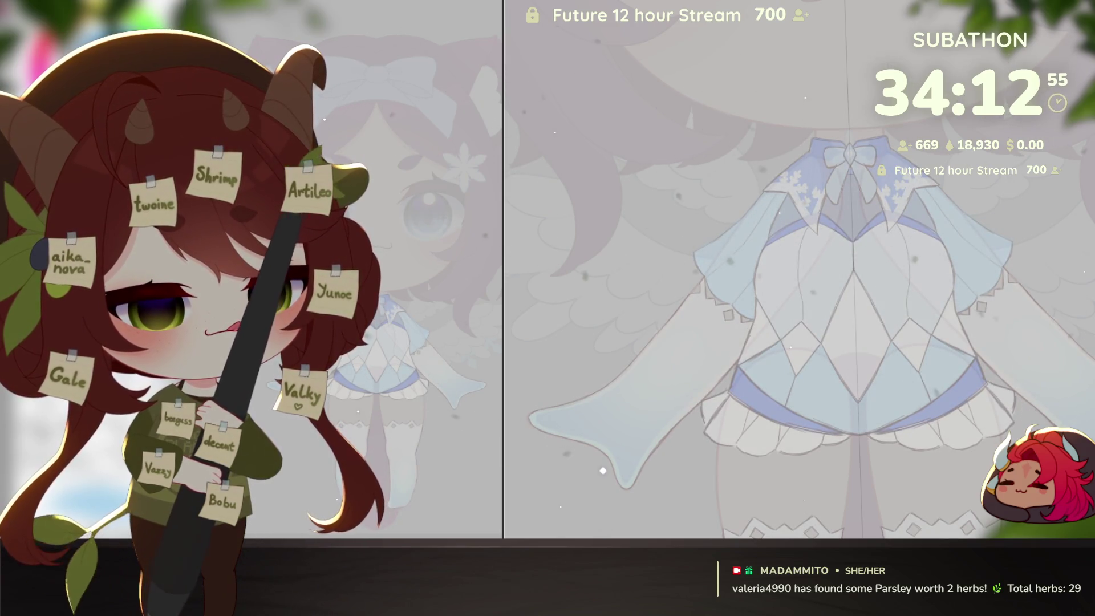
Step: Zoom and pan the canvas in on the collar and bow
{"action": "scroll", "coordinate": [972, 335], "scroll_direction": "up", "scroll_amount": 5}
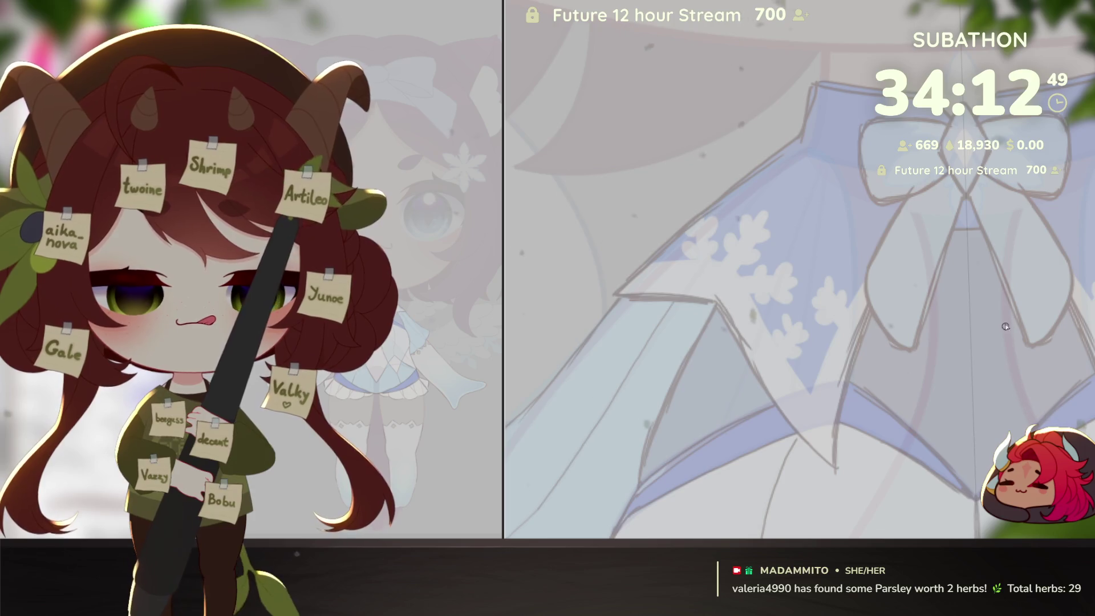
{"action": "left_click_drag", "start_coordinate": [1005, 312], "coordinate": [995, 341]}
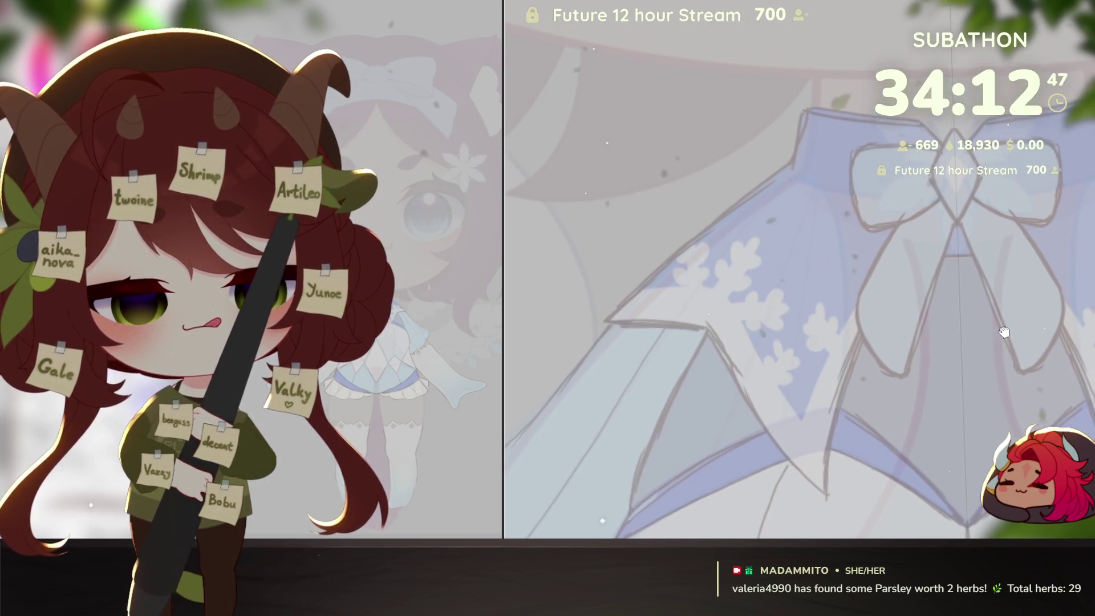
{"action": "scroll", "coordinate": [950, 395], "scroll_direction": "down", "scroll_amount": 1}
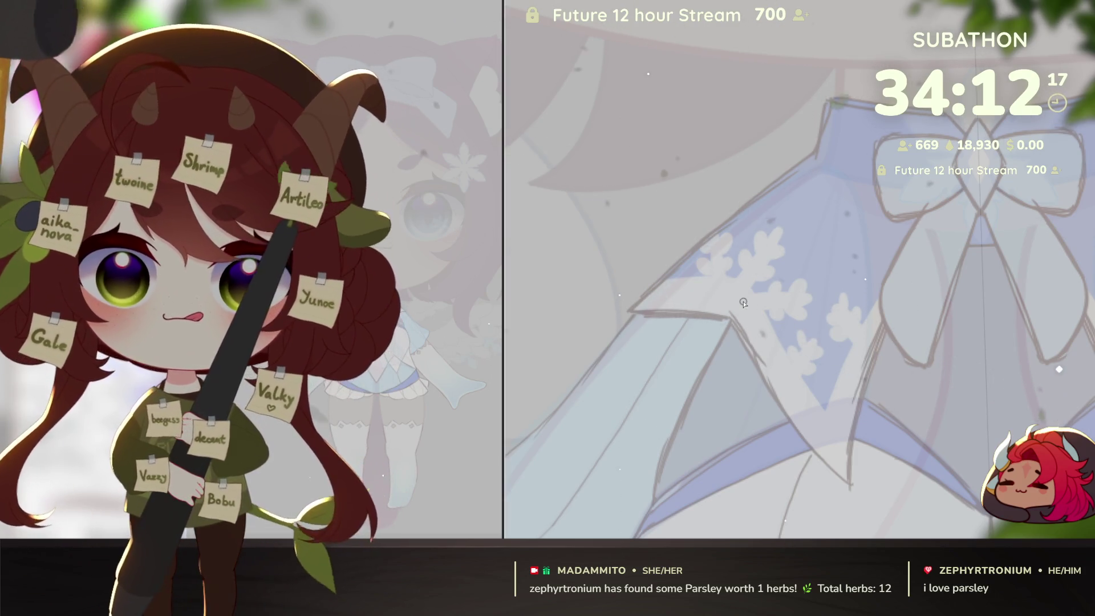
{"action": "scroll", "coordinate": [1057, 308], "scroll_direction": "down", "scroll_amount": 2}
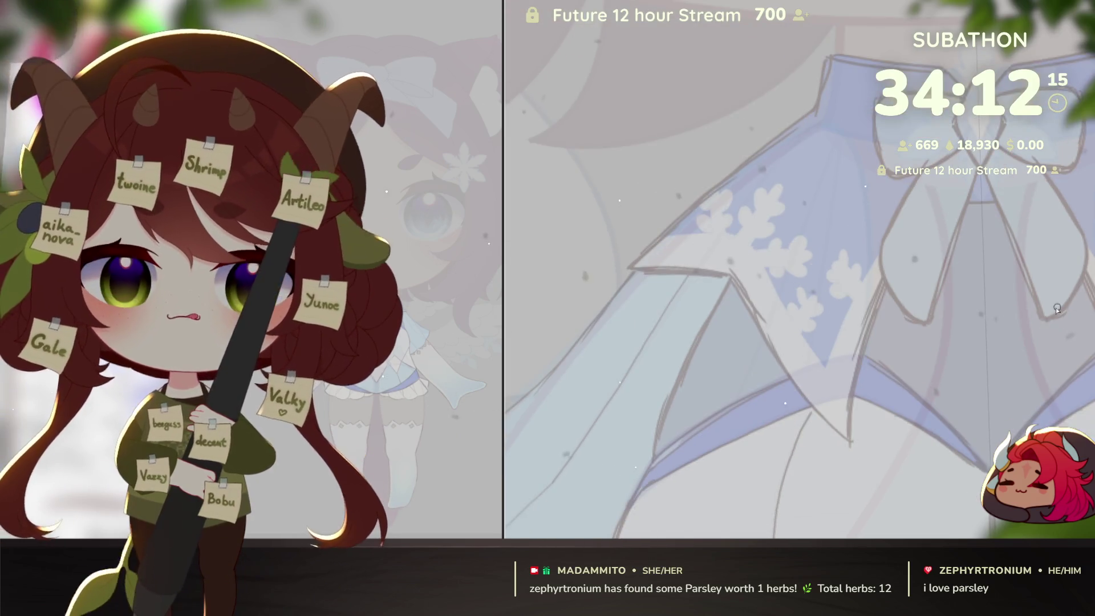
{"action": "mouse_move", "coordinate": [939, 215]}
{"action": "left_mouse_down"}
{"action": "mouse_move", "coordinate": [952, 218]}
{"action": "mouse_move", "coordinate": [951, 265]}
{"action": "left_mouse_up"}
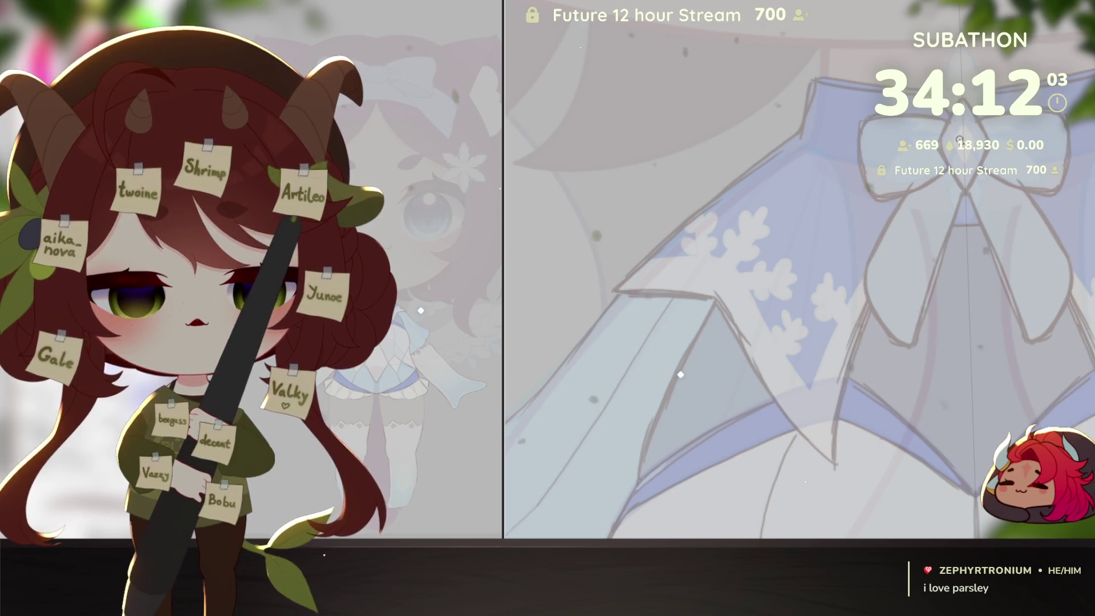
Step: Outline the first collar flap upward from the bow centre, removing a stray segment
{"action": "left_click_drag", "start_coordinate": [948, 118], "coordinate": [980, 118]}
{"action": "left_click_drag", "start_coordinate": [965, 308], "coordinate": [813, 227]}
{"action": "left_click_drag", "start_coordinate": [843, 171], "coordinate": [872, 55]}
{"action": "mouse_move", "coordinate": [941, 296]}
{"action": "left_mouse_down"}
{"action": "mouse_move", "coordinate": [961, 346]}
{"action": "mouse_move", "coordinate": [886, 358]}
{"action": "left_mouse_up"}
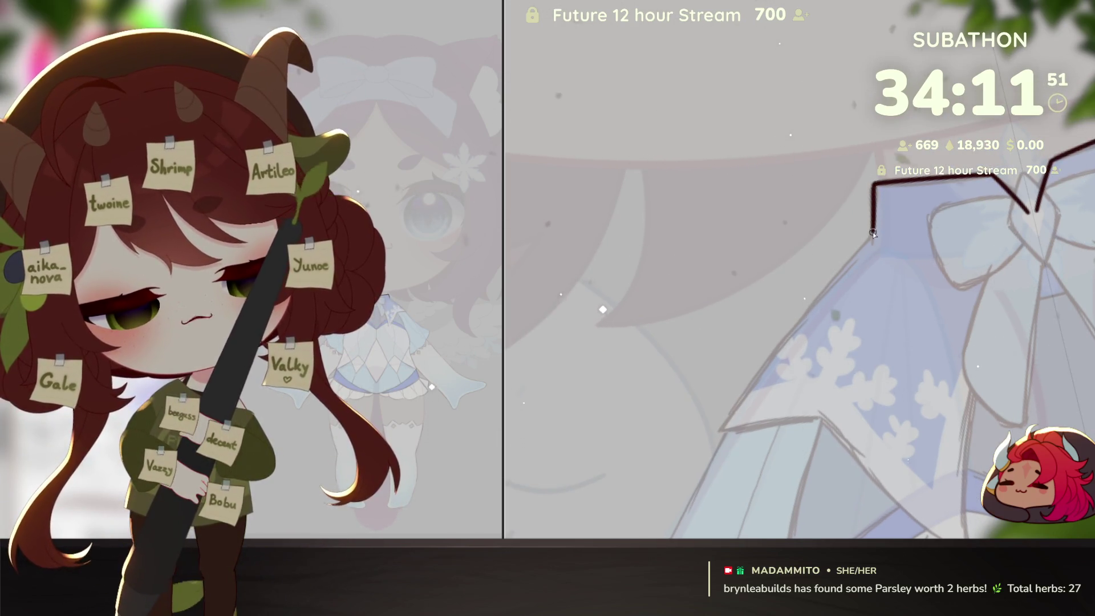
{"action": "left_click_drag", "start_coordinate": [873, 234], "coordinate": [868, 188]}
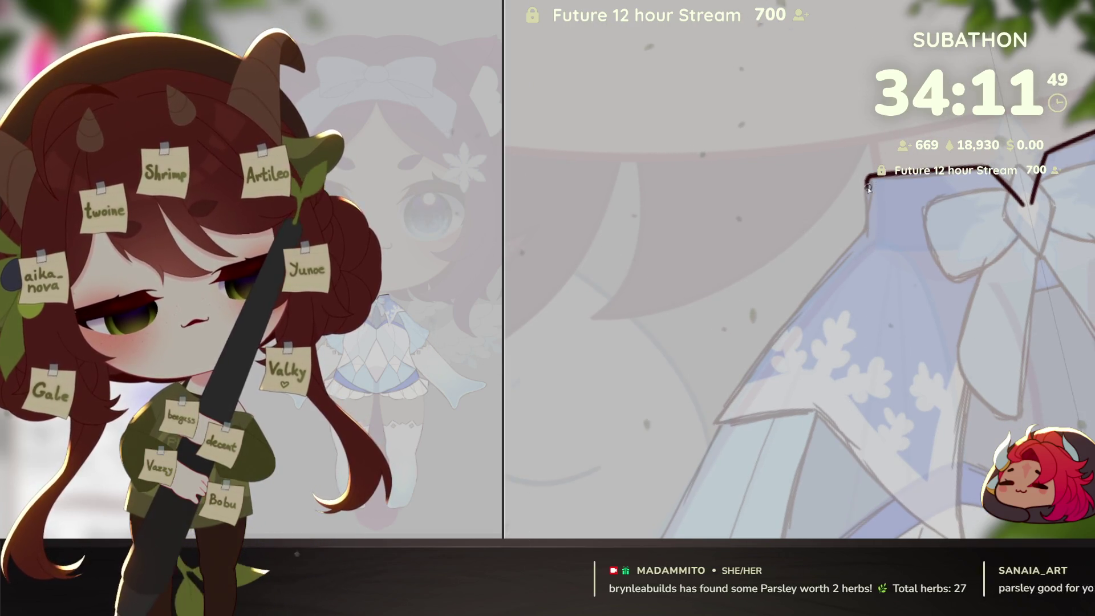
Step: Trace the collar edge and the second flap up to the bow, rotating the canvas as needed
{"action": "left_click_drag", "start_coordinate": [895, 320], "coordinate": [877, 363]}
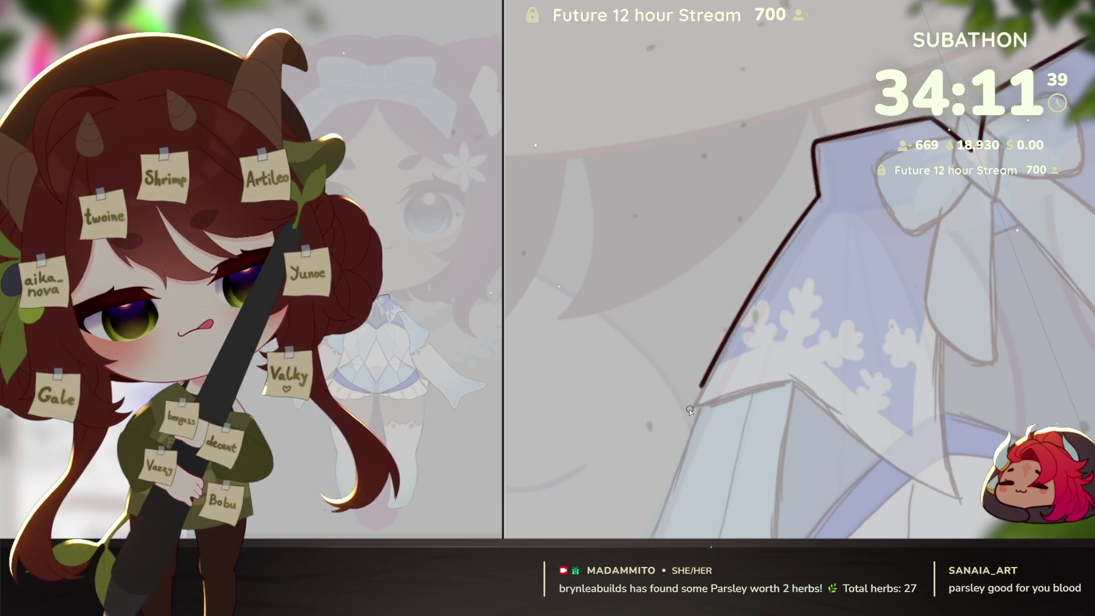
{"action": "left_click_drag", "start_coordinate": [690, 411], "coordinate": [914, 355]}
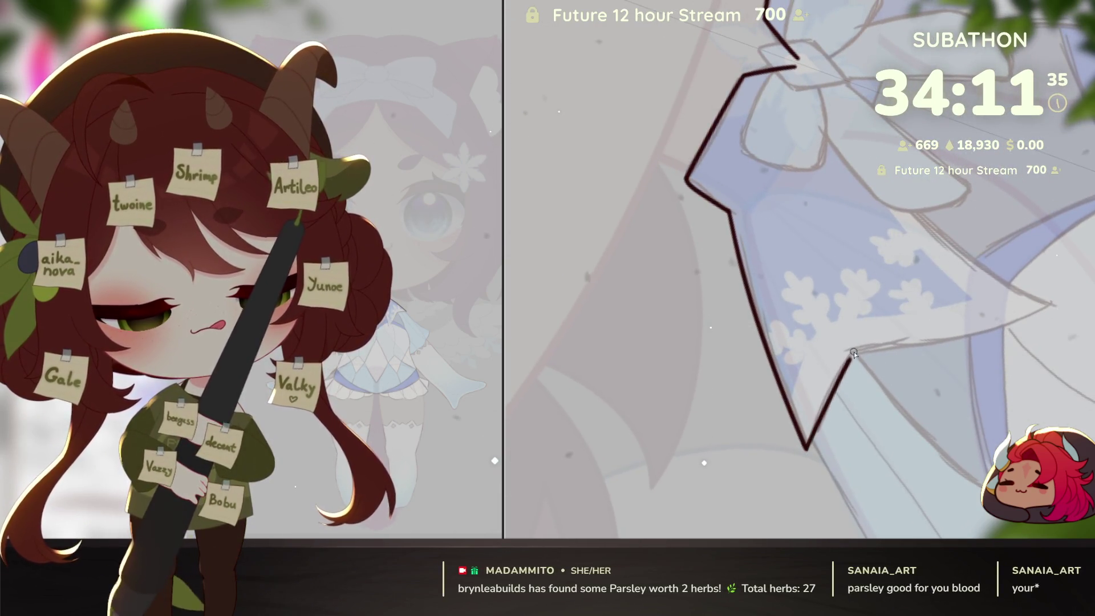
{"action": "left_click_drag", "start_coordinate": [853, 353], "coordinate": [878, 453]}
{"action": "mouse_move", "coordinate": [893, 394]}
{"action": "left_mouse_down"}
{"action": "mouse_move", "coordinate": [934, 311]}
{"action": "mouse_move", "coordinate": [955, 409]}
{"action": "left_mouse_up"}
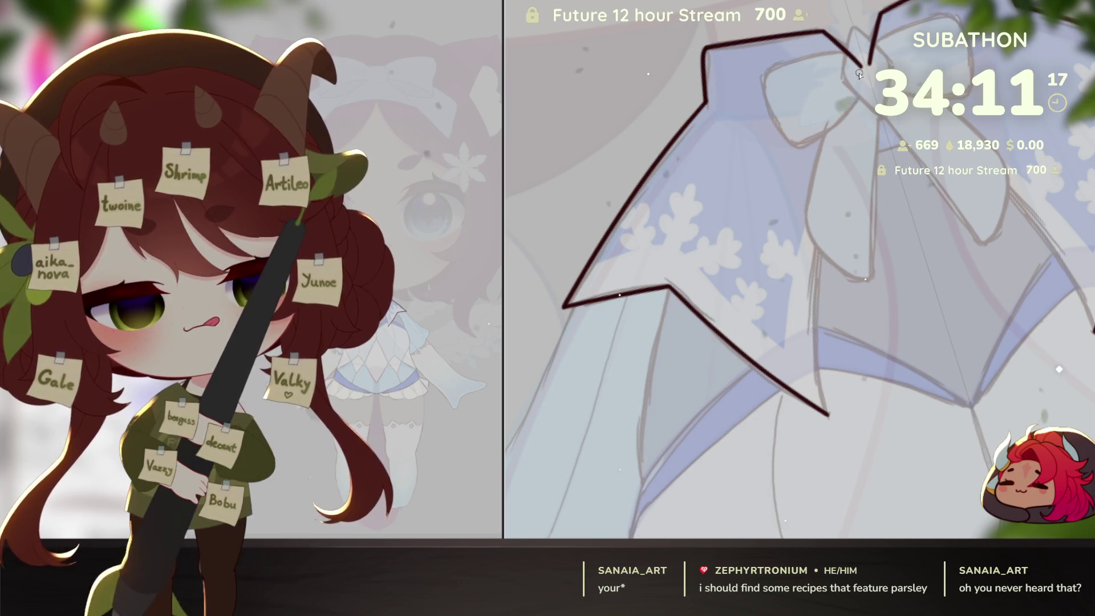
{"action": "left_click_drag", "start_coordinate": [825, 409], "coordinate": [861, 68]}
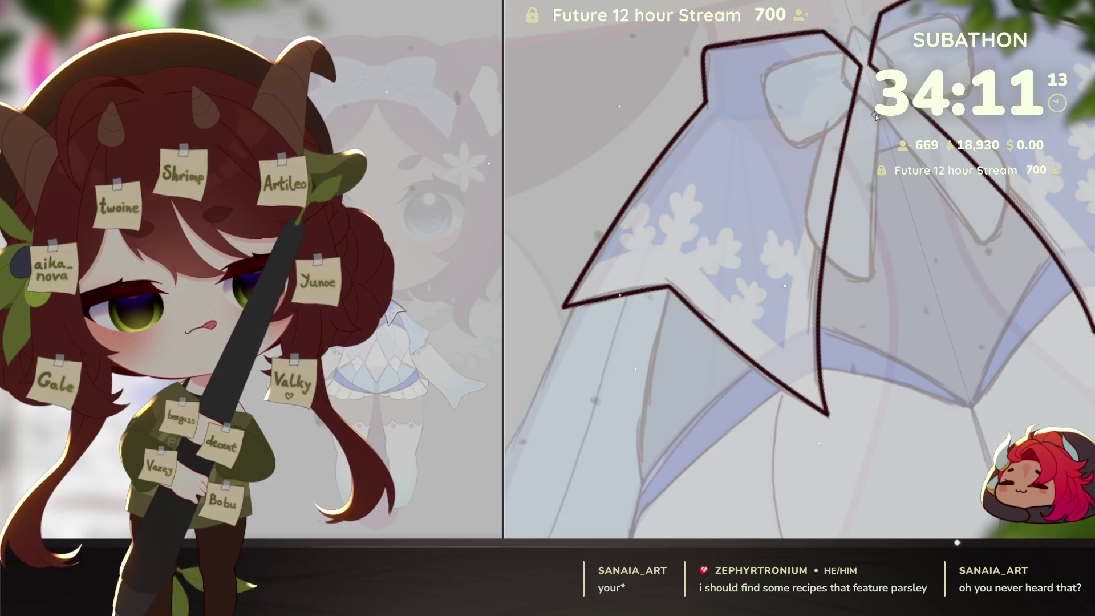
{"action": "scroll", "coordinate": [939, 328], "scroll_direction": "down", "scroll_amount": 5}
{"action": "scroll", "coordinate": [944, 399], "scroll_direction": "up", "scroll_amount": 4}
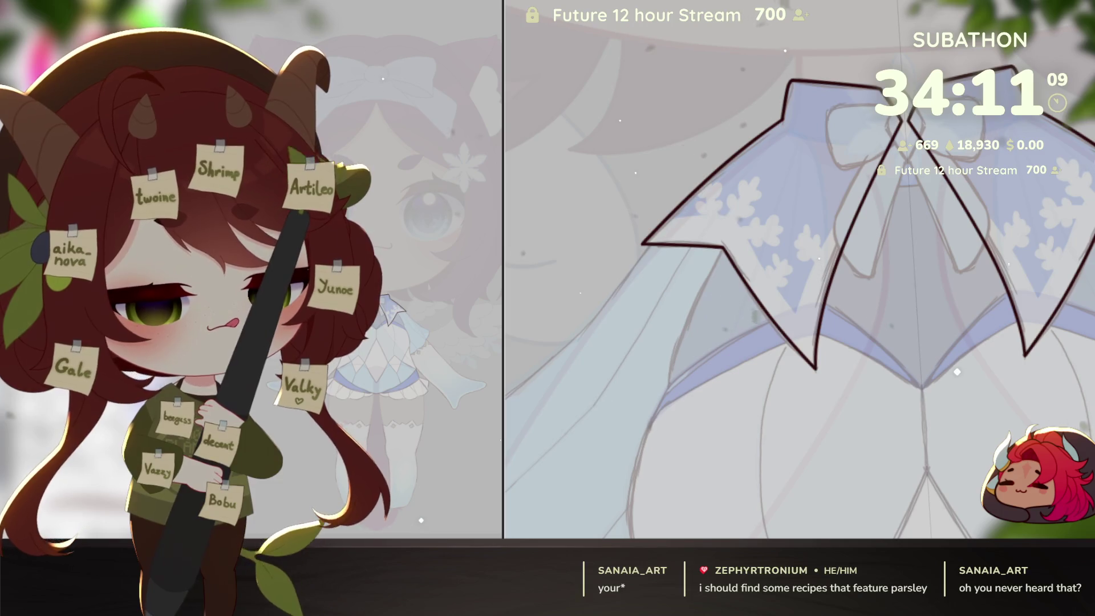
{"action": "left_click", "coordinate": [829, 379]}
Step: Fill the selected collar flaps with solid blue, hide the dark outline, and show the snowflake layer
{"action": "key", "text": "ctrl+z"}
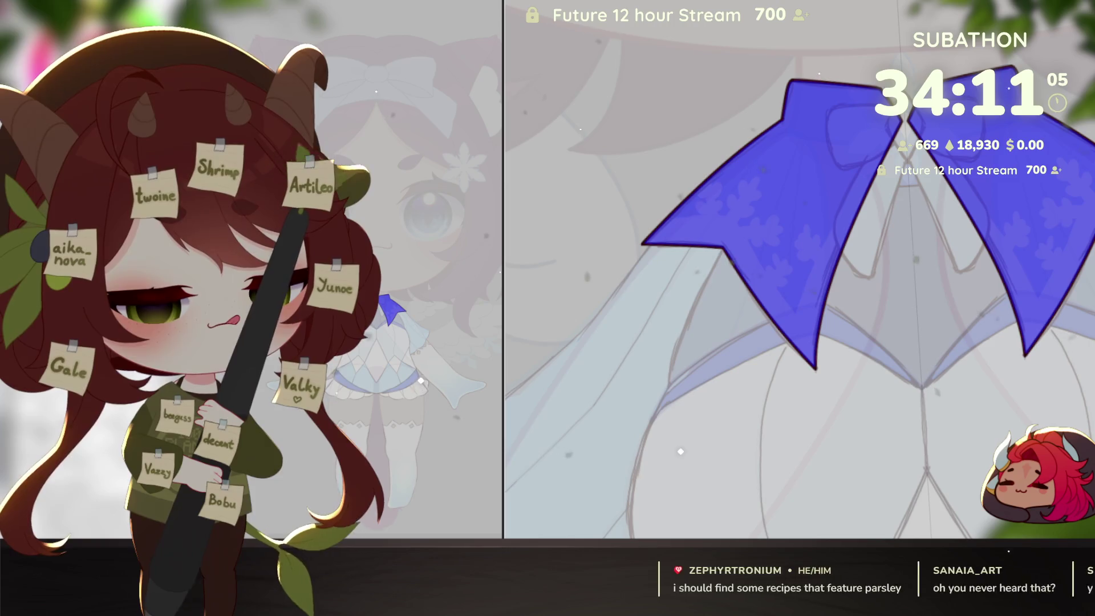
{"action": "left_click", "coordinate": [829, 378]}
{"action": "key", "text": "ctrl+z"}
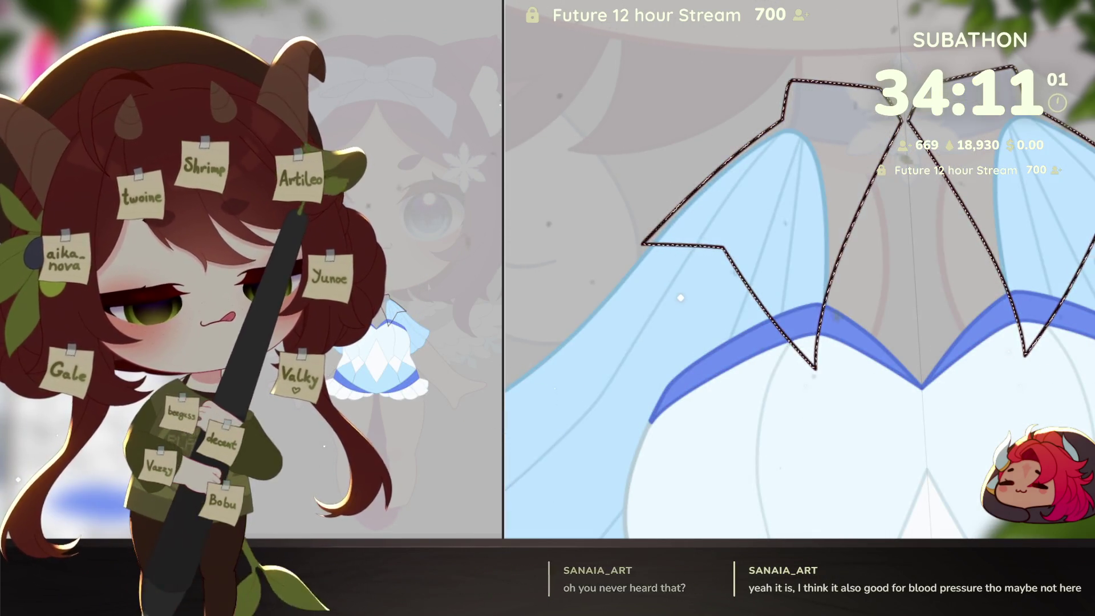
{"action": "key", "text": "ctrl+y"}
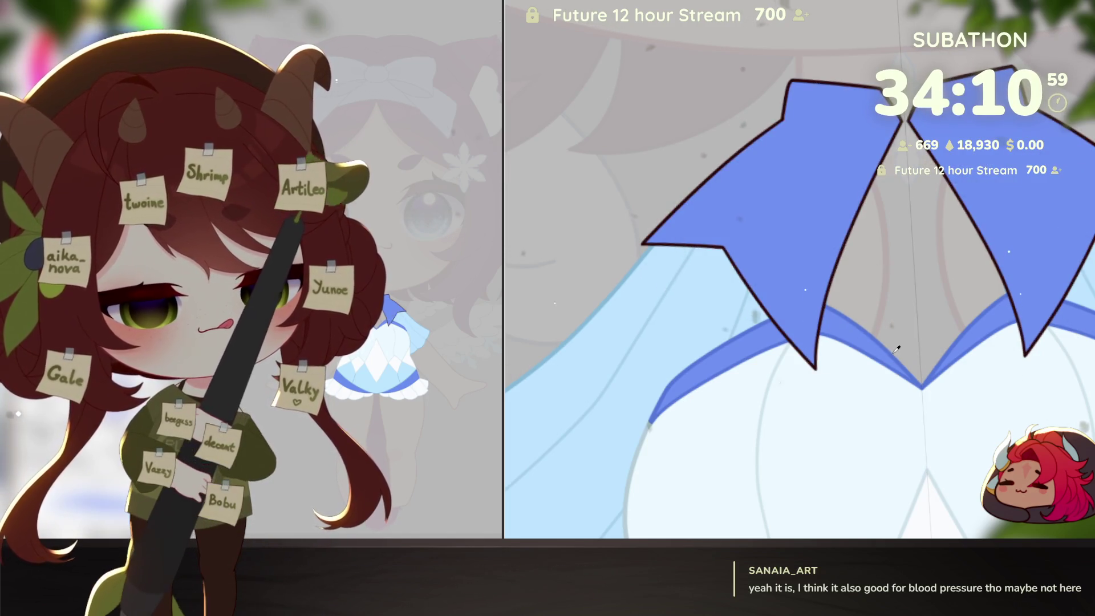
{"action": "key", "text": "ctrl+z"}
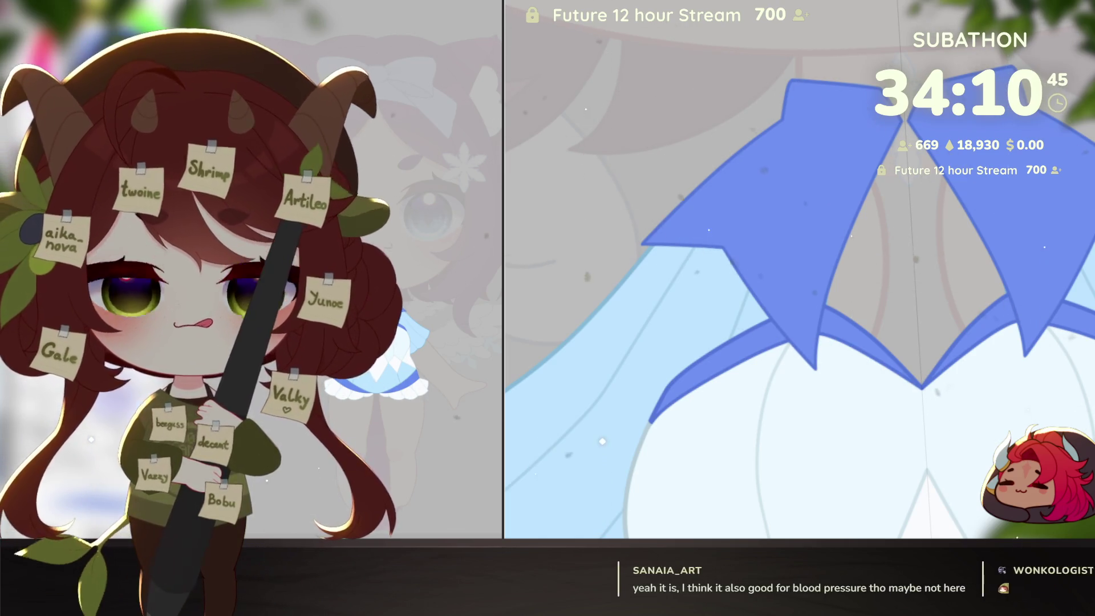
{"action": "key", "text": "ctrl+z"}
{"action": "key", "text": "ctrl+z"}
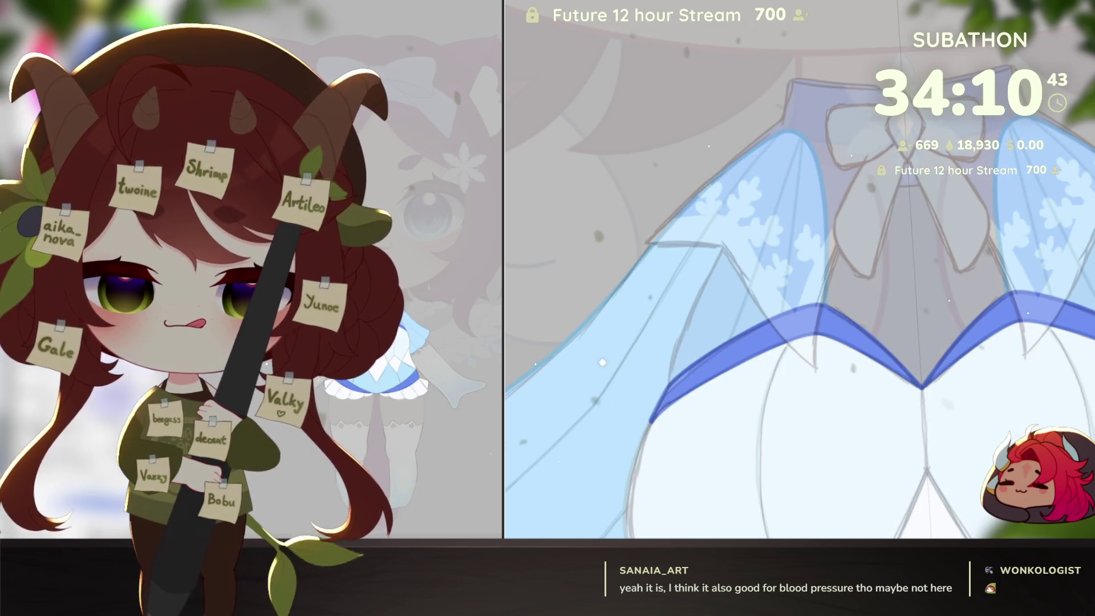
{"action": "key", "text": "ctrl+y"}
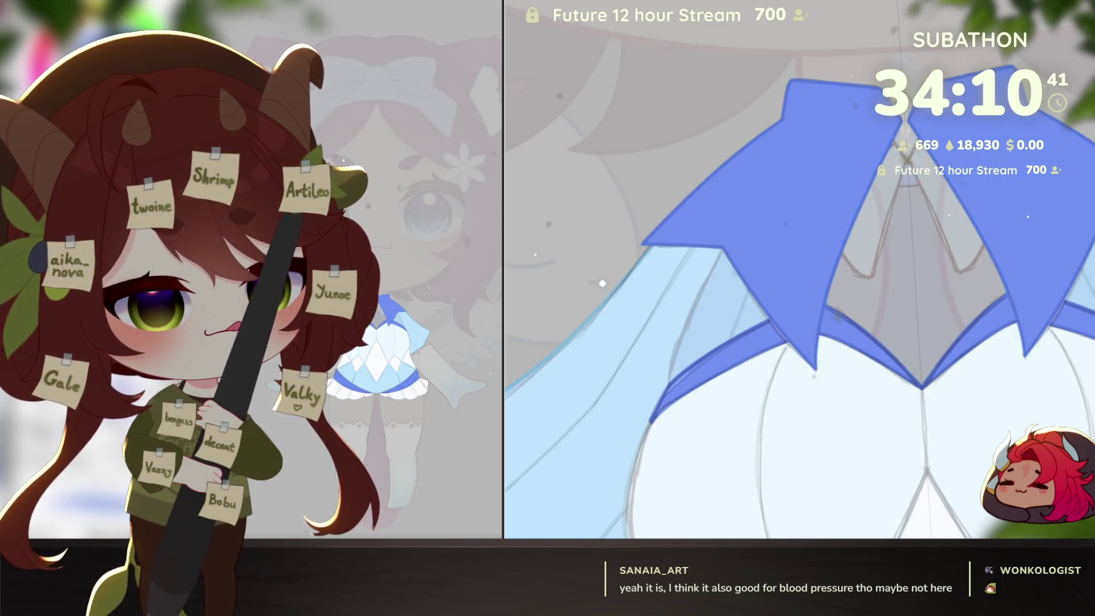
{"action": "key", "text": "ctrl+z"}
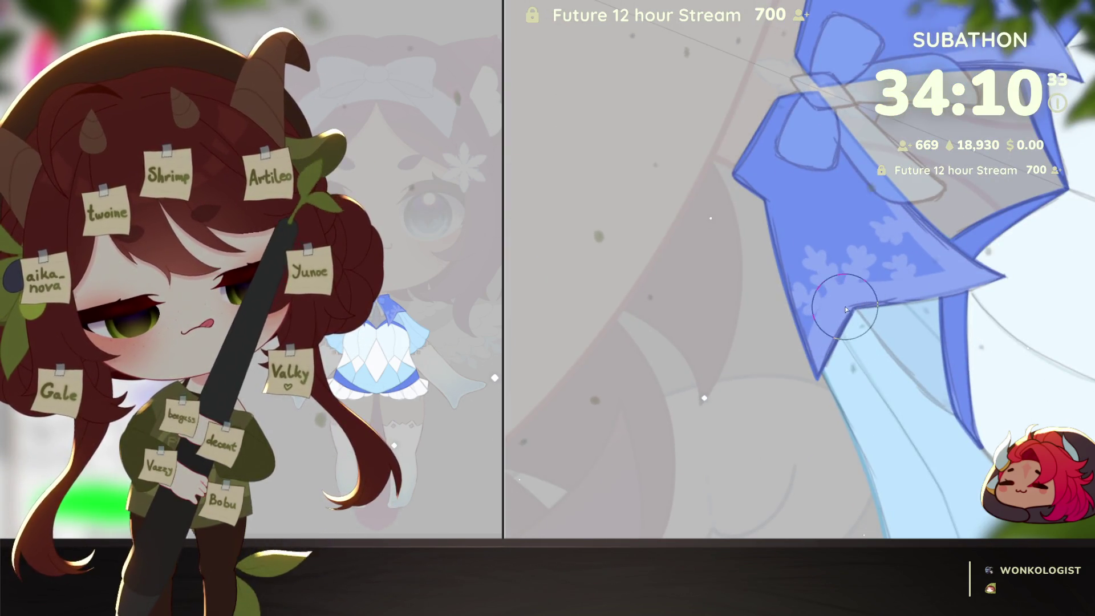
Step: Enlarge the brush and paint mirrored green guide strokes across the collar, undoing misses
{"action": "key", "text": "bracketright"}
{"action": "left_click_drag", "start_coordinate": [813, 375], "coordinate": [796, 408]}
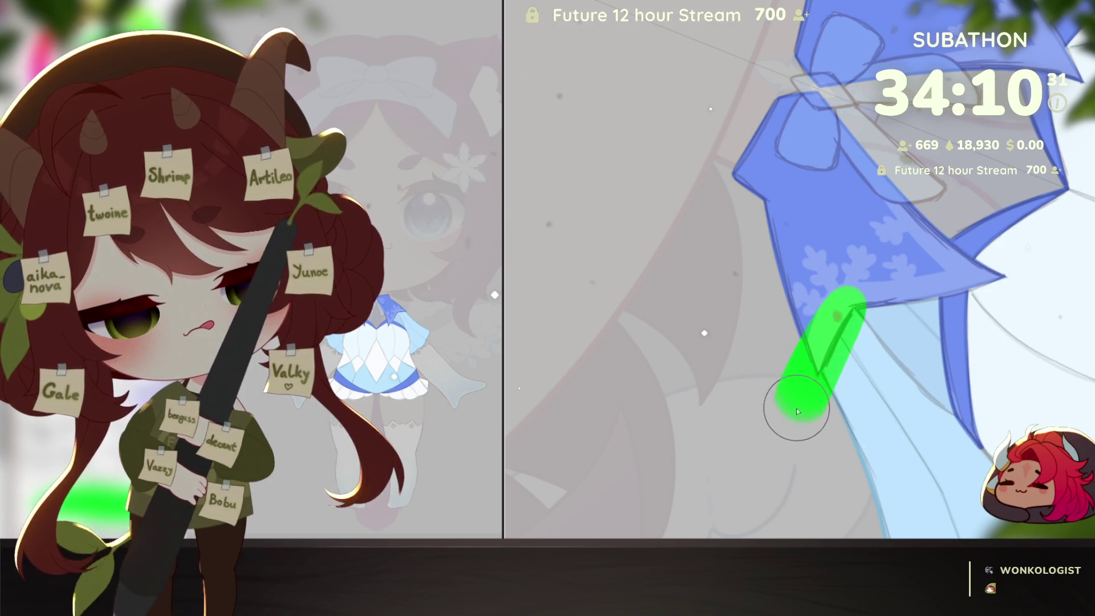
{"action": "mouse_move", "coordinate": [856, 388]}
{"action": "left_mouse_down"}
{"action": "mouse_move", "coordinate": [931, 370]}
{"action": "mouse_move", "coordinate": [890, 399]}
{"action": "left_mouse_up"}
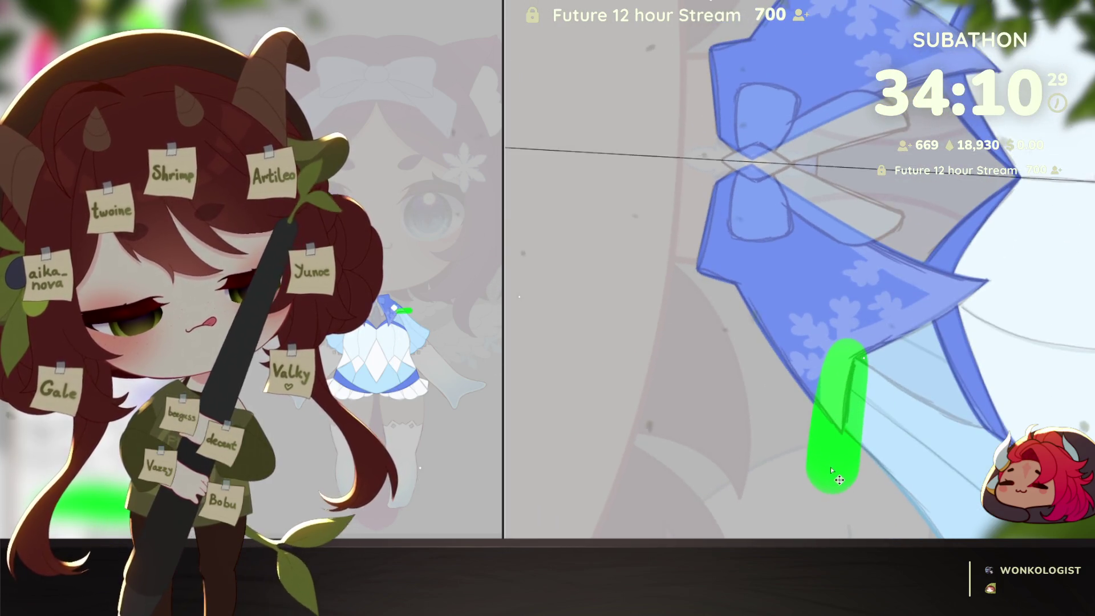
{"action": "key", "text": "ctrl+z"}
{"action": "mouse_move", "coordinate": [847, 359]}
{"action": "left_mouse_down"}
{"action": "mouse_move", "coordinate": [928, 313]}
{"action": "mouse_move", "coordinate": [1032, 217]}
{"action": "left_mouse_up"}
{"action": "left_click_drag", "start_coordinate": [969, 342], "coordinate": [909, 447]}
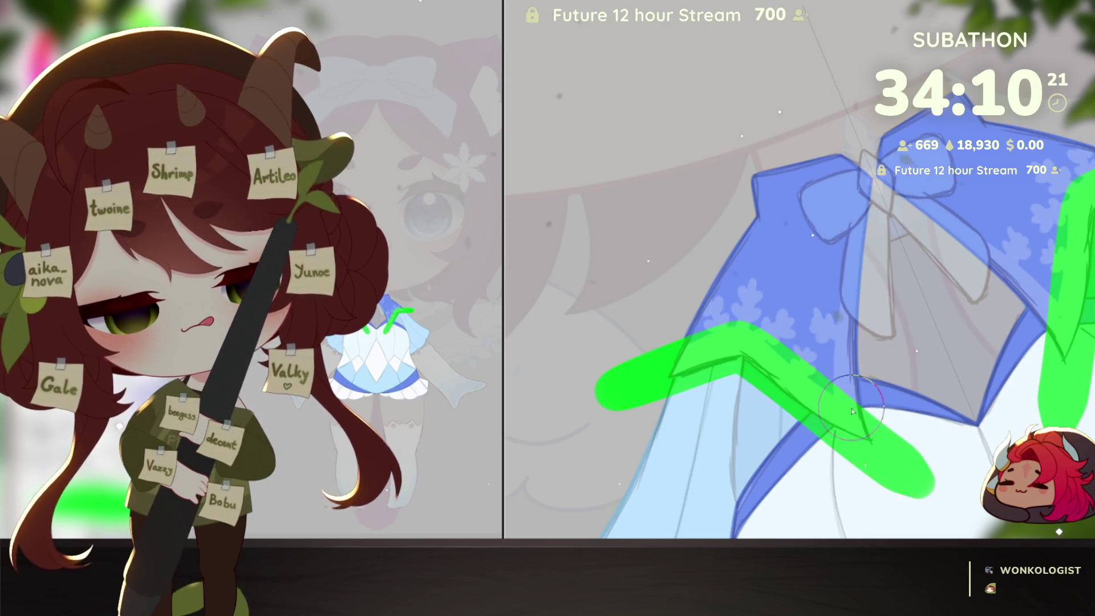
{"action": "left_click_drag", "start_coordinate": [853, 411], "coordinate": [843, 234]}
{"action": "key", "text": "ctrl+z"}
Step: Draw the green zigzag from the bow down and erase part of its lower stroke
{"action": "left_click_drag", "start_coordinate": [870, 148], "coordinate": [856, 314]}
{"action": "key", "text": "ctrl+z"}
{"action": "left_click_drag", "start_coordinate": [875, 202], "coordinate": [855, 524]}
{"action": "key", "text": "ctrl+z"}
{"action": "left_click_drag", "start_coordinate": [872, 205], "coordinate": [851, 416]}
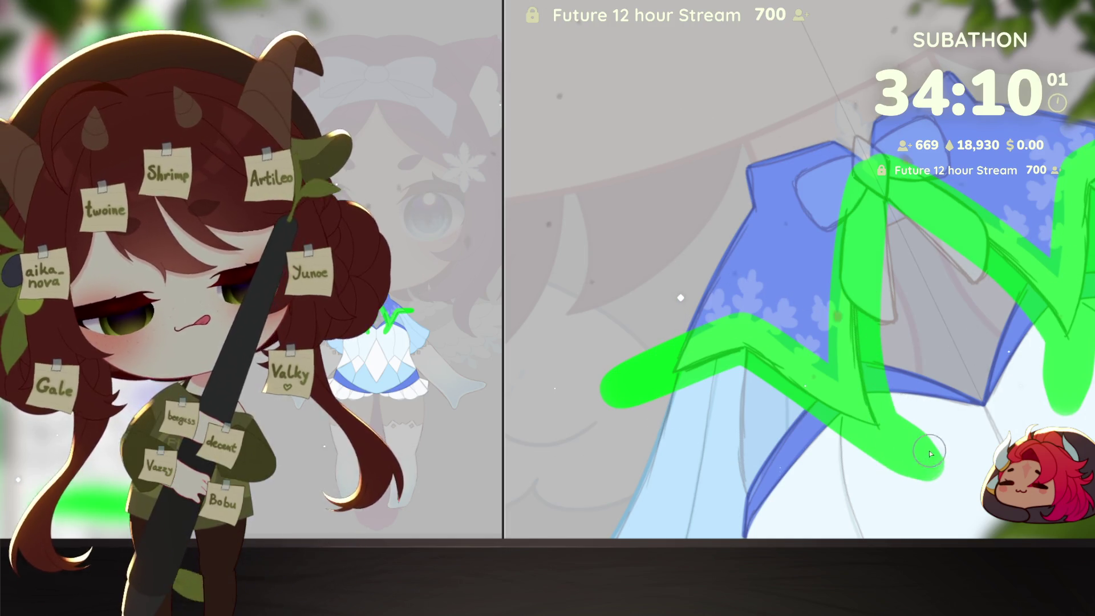
{"action": "mouse_move", "coordinate": [853, 454]}
{"action": "left_mouse_down"}
{"action": "mouse_move", "coordinate": [913, 451]}
{"action": "mouse_move", "coordinate": [903, 399]}
{"action": "mouse_move", "coordinate": [916, 441]}
{"action": "mouse_move", "coordinate": [932, 440]}
{"action": "mouse_move", "coordinate": [913, 478]}
{"action": "mouse_move", "coordinate": [936, 405]}
{"action": "left_mouse_up"}
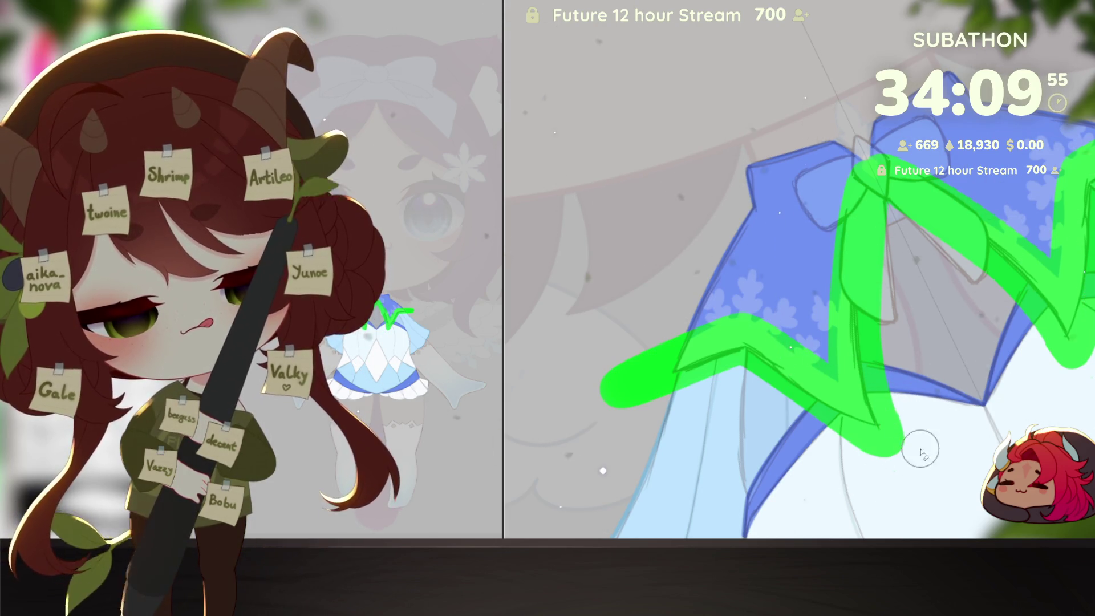
{"action": "scroll", "coordinate": [947, 439], "scroll_direction": "down", "scroll_amount": 3}
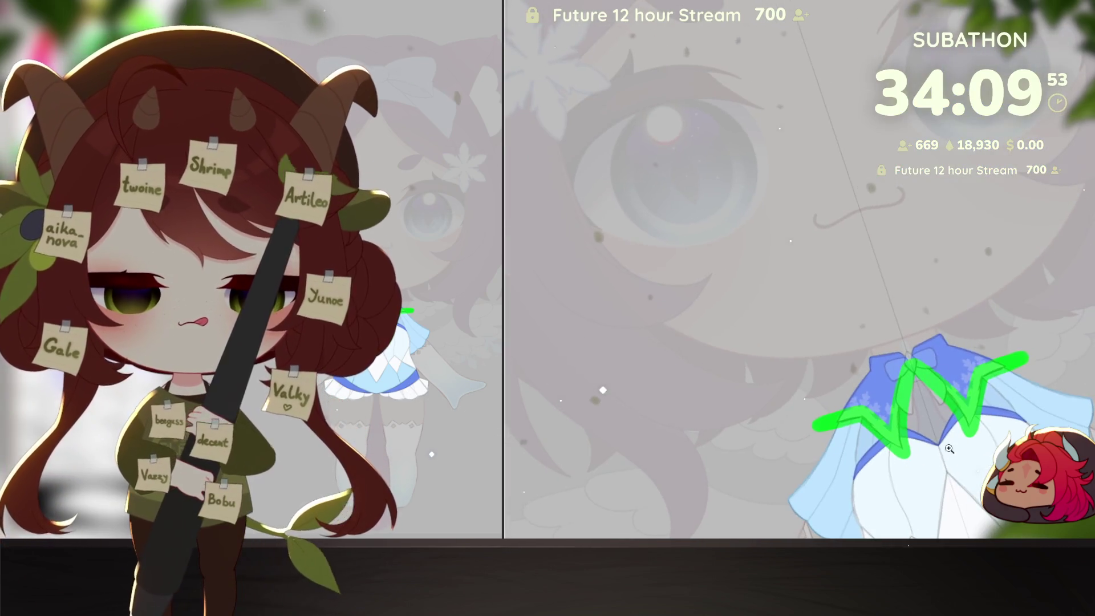
Step: Paint a thick white trim band along the collar flap's pointed hem, removing a stray blob
{"action": "scroll", "coordinate": [948, 456], "scroll_direction": "up", "scroll_amount": 3}
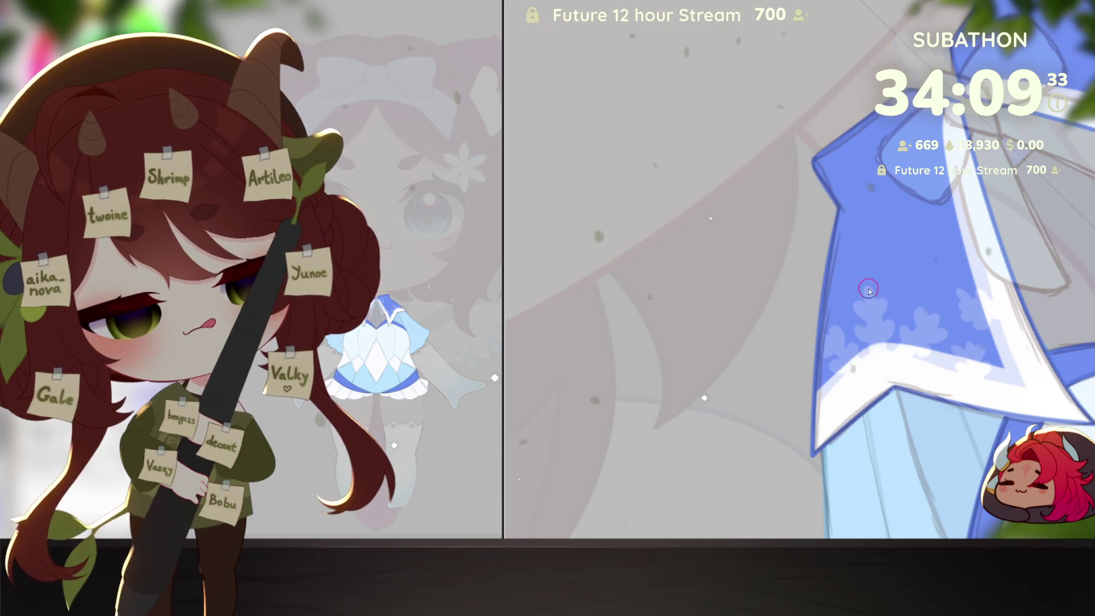
{"action": "mouse_move", "coordinate": [867, 283]}
{"action": "left_mouse_down"}
{"action": "mouse_move", "coordinate": [884, 368]}
{"action": "mouse_move", "coordinate": [893, 360]}
{"action": "left_mouse_up"}
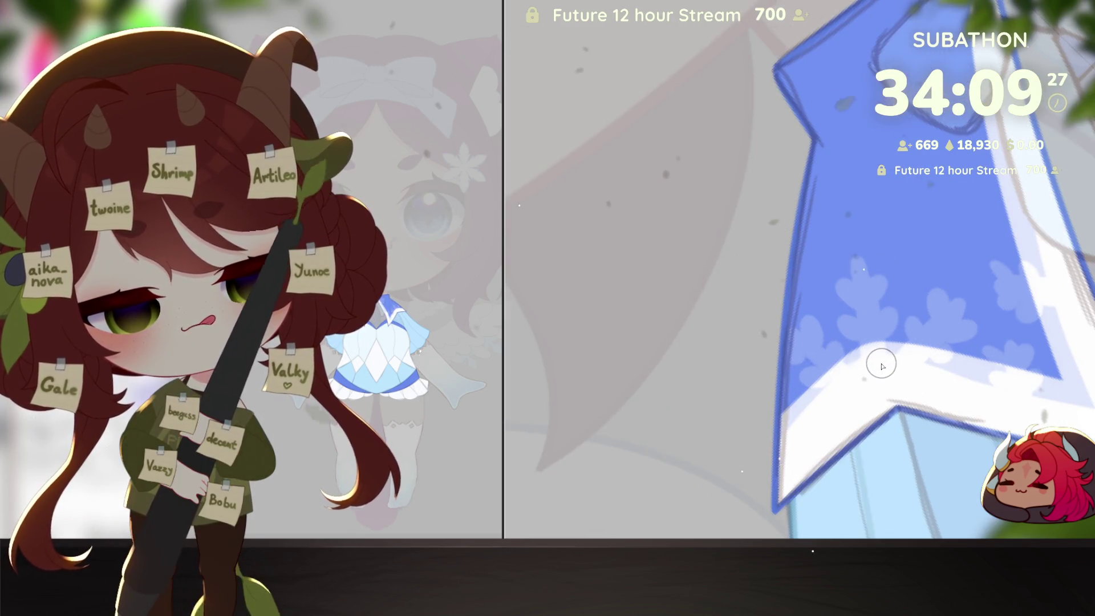
{"action": "left_click_drag", "start_coordinate": [855, 252], "coordinate": [884, 387]}
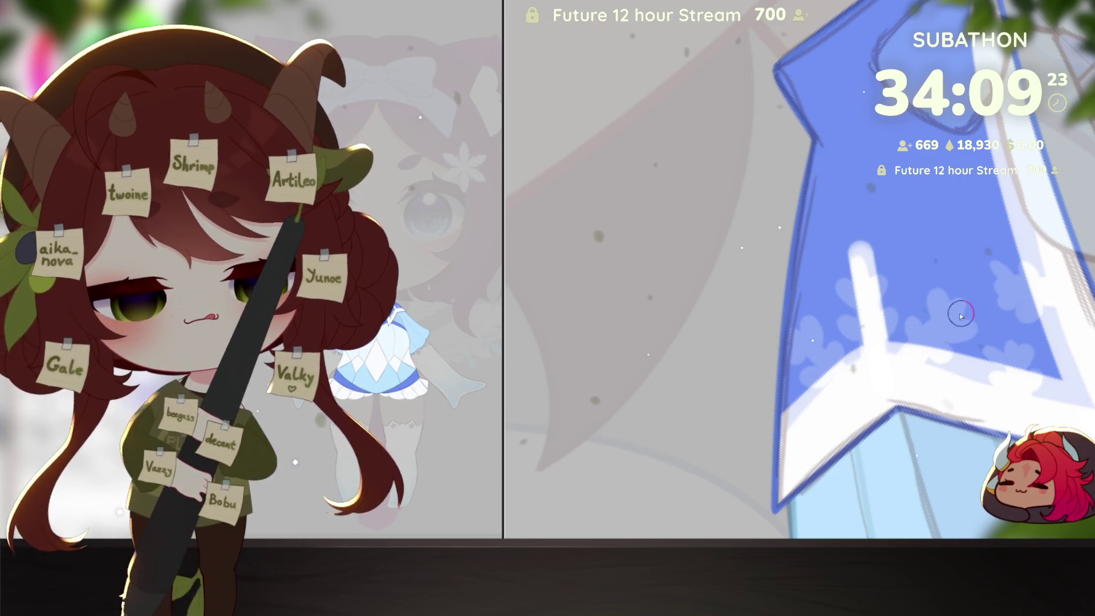
{"action": "left_click_drag", "start_coordinate": [841, 280], "coordinate": [863, 301]}
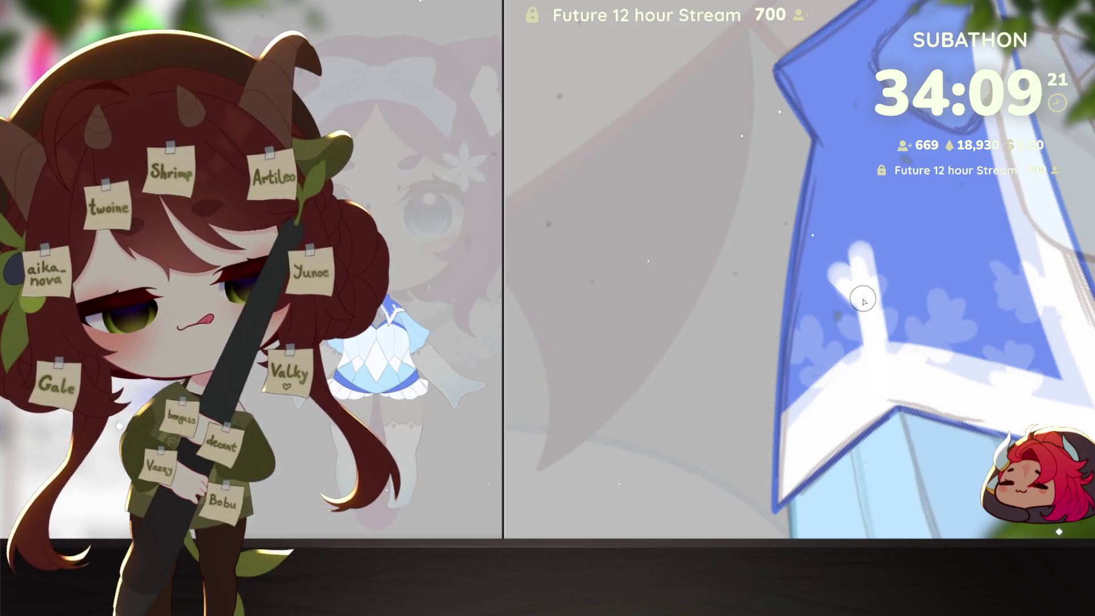
{"action": "key", "text": "ctrl+z"}
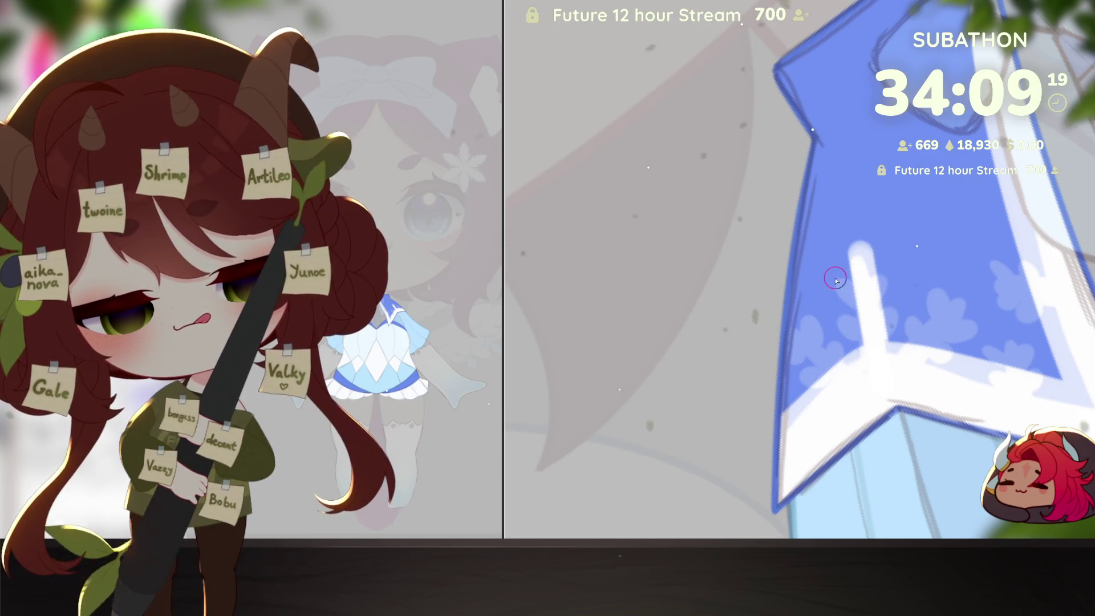
Step: Paint a first white branch stroke on the blue collar flap
{"action": "left_click_drag", "start_coordinate": [883, 285], "coordinate": [898, 265]}
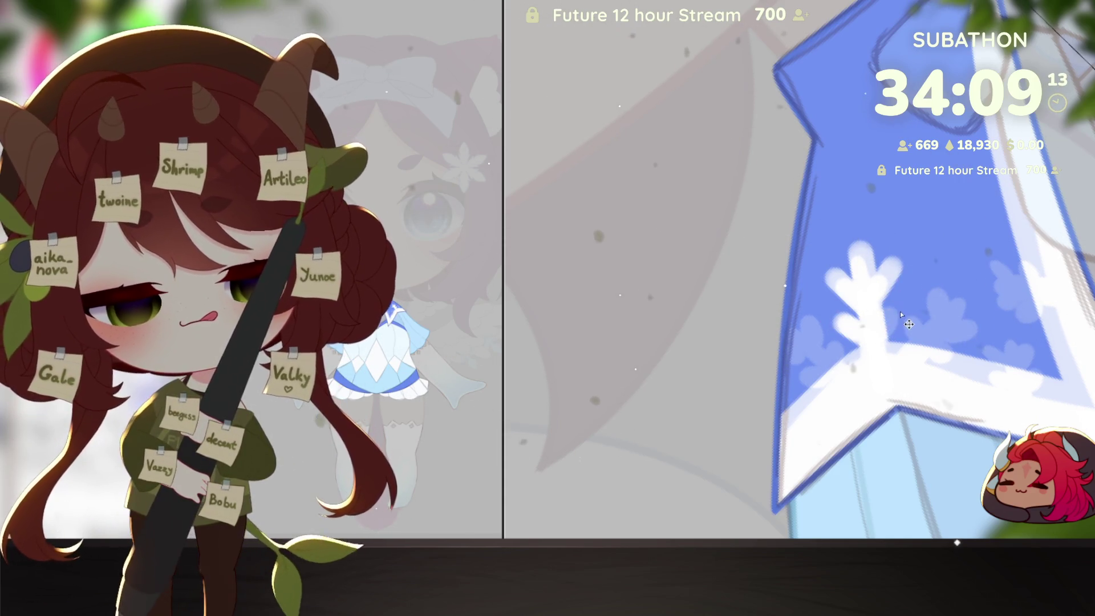
{"action": "key", "text": "ctrl+z"}
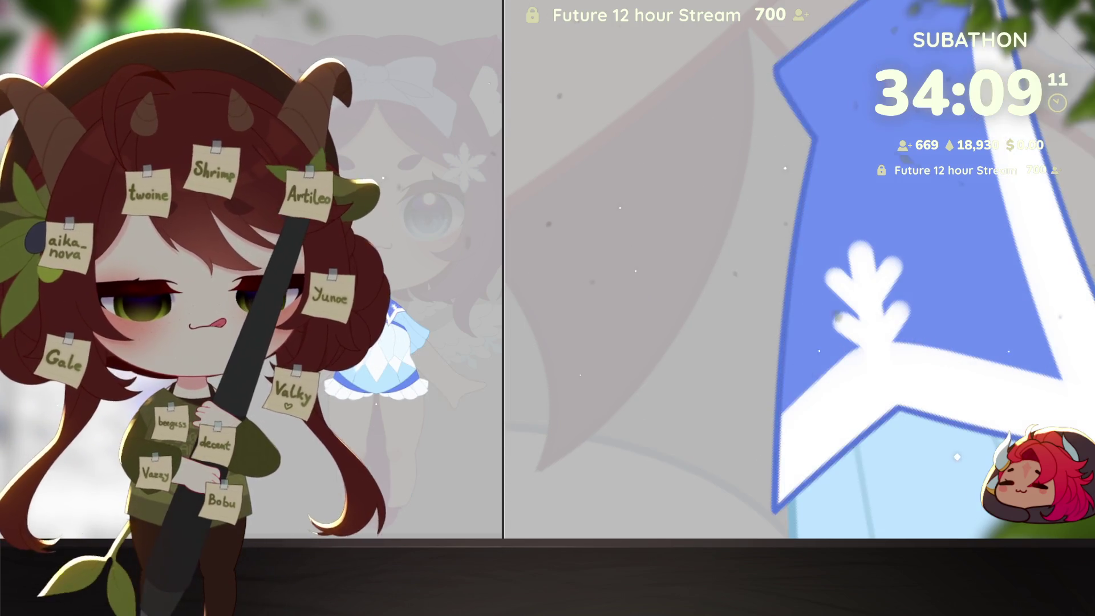
{"action": "key", "text": "ctrl+y"}
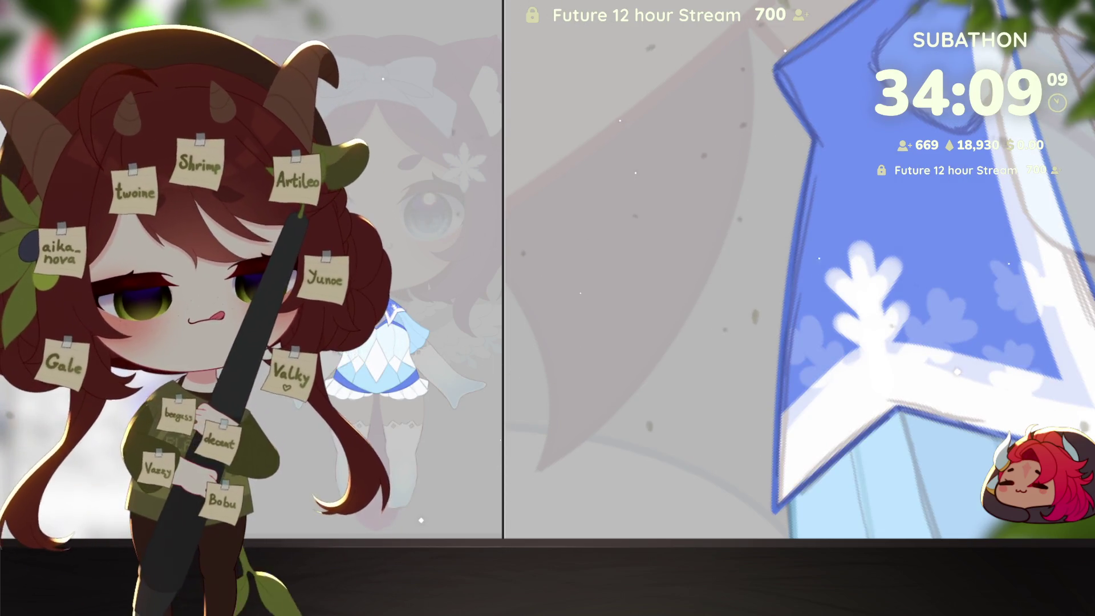
{"action": "mouse_move", "coordinate": [957, 350]}
{"action": "left_mouse_down"}
{"action": "mouse_move", "coordinate": [957, 265]}
{"action": "mouse_move", "coordinate": [680, 432]}
{"action": "mouse_move", "coordinate": [680, 355]}
{"action": "left_mouse_up"}
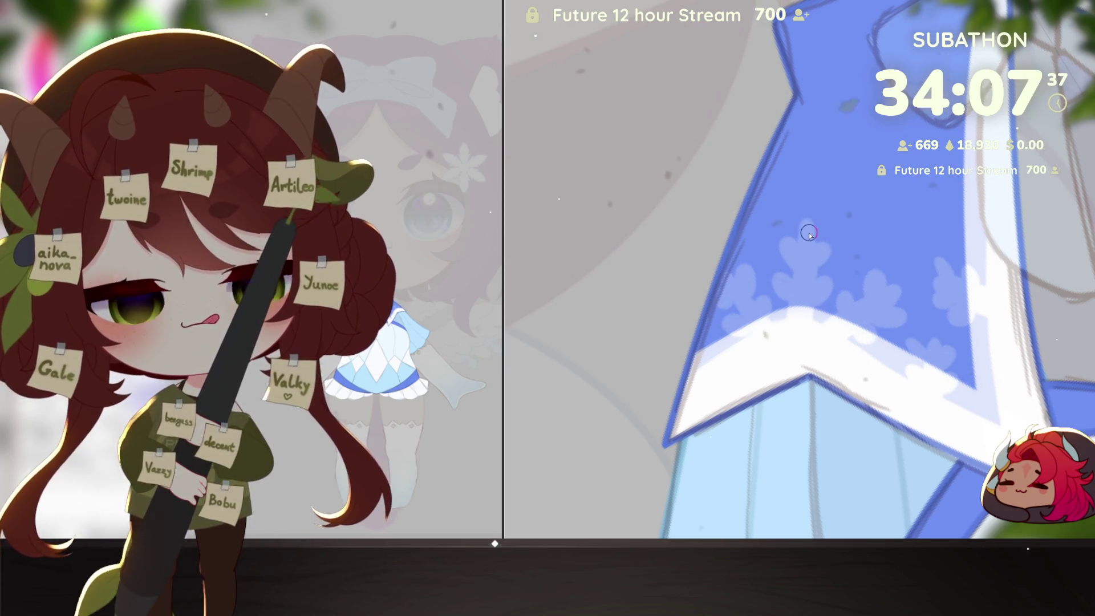
Step: Draw the snowflake's long white stem down to the band with upper and lower branches
{"action": "left_click_drag", "start_coordinate": [809, 208], "coordinate": [804, 285]}
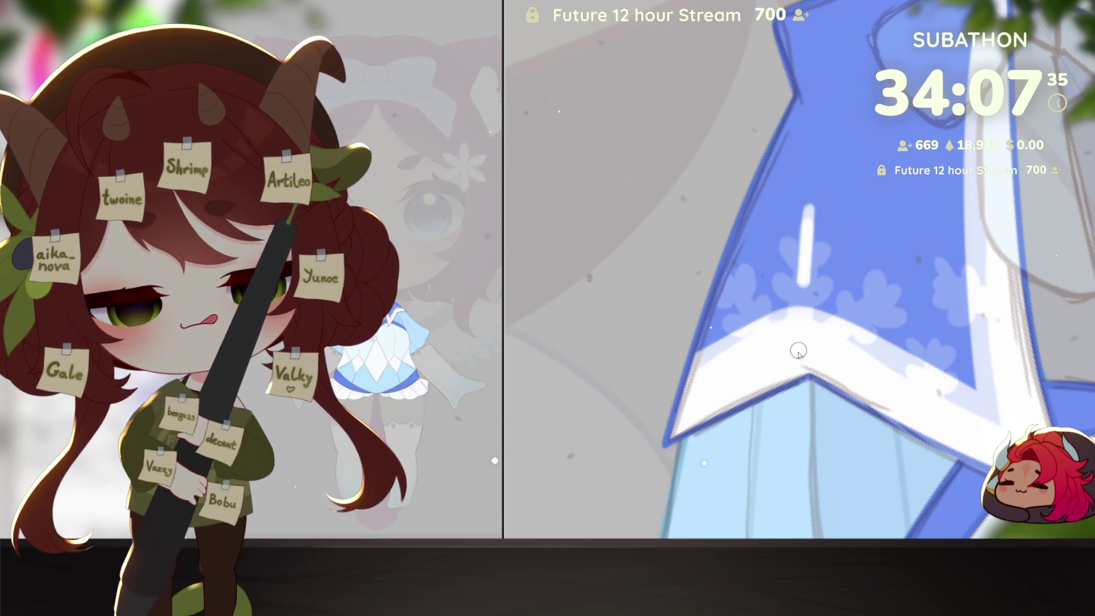
{"action": "key", "text": "ctrl+z"}
{"action": "left_click_drag", "start_coordinate": [809, 203], "coordinate": [799, 364]}
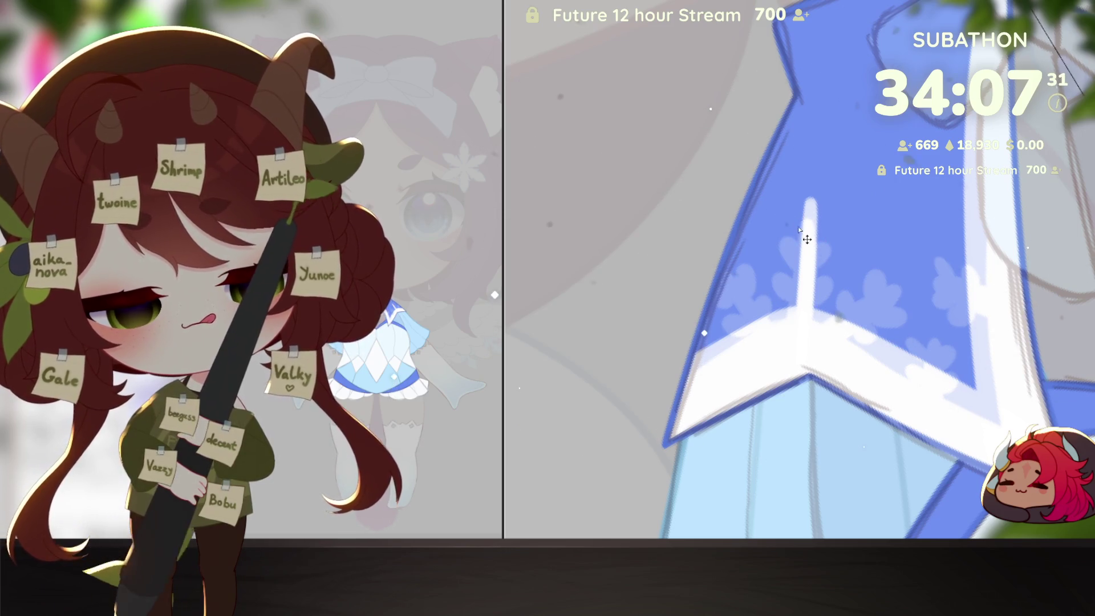
{"action": "left_click_drag", "start_coordinate": [782, 208], "coordinate": [807, 242]}
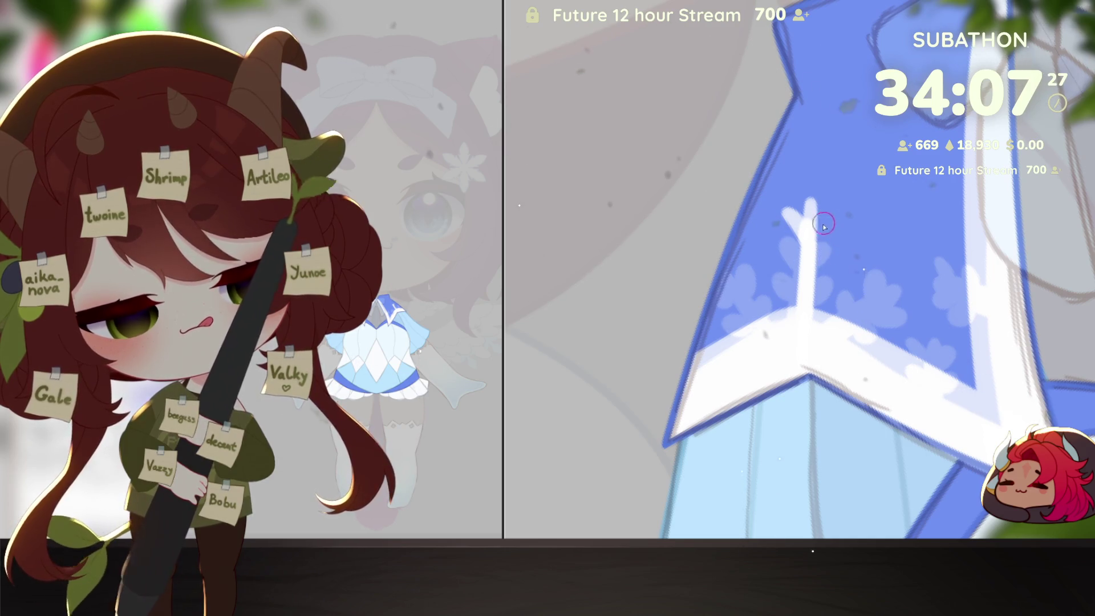
{"action": "left_click_drag", "start_coordinate": [837, 206], "coordinate": [818, 238]}
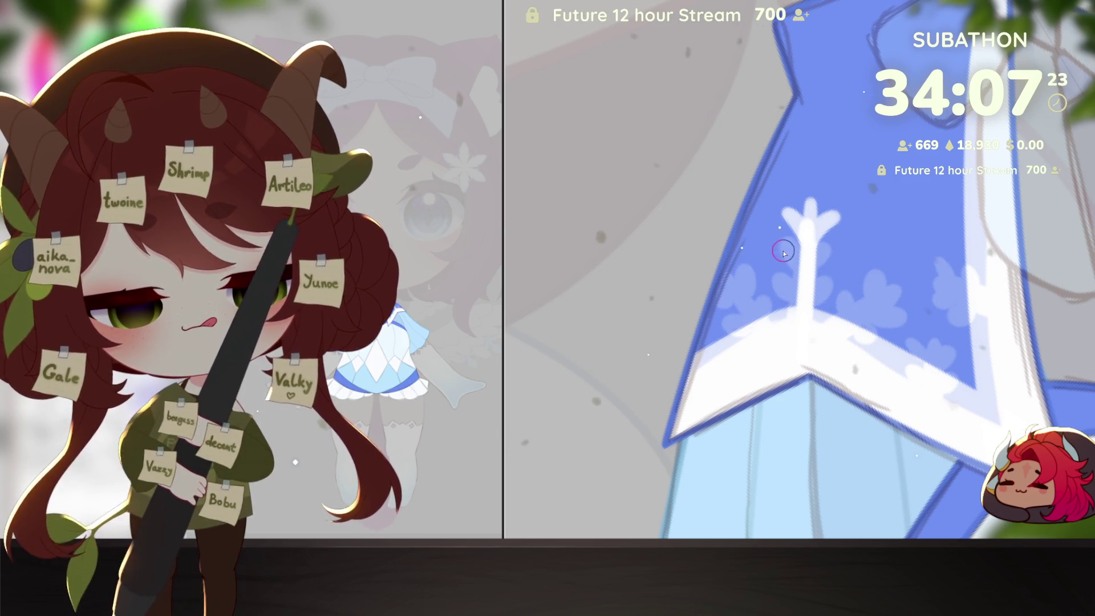
{"action": "left_click_drag", "start_coordinate": [783, 253], "coordinate": [812, 268]}
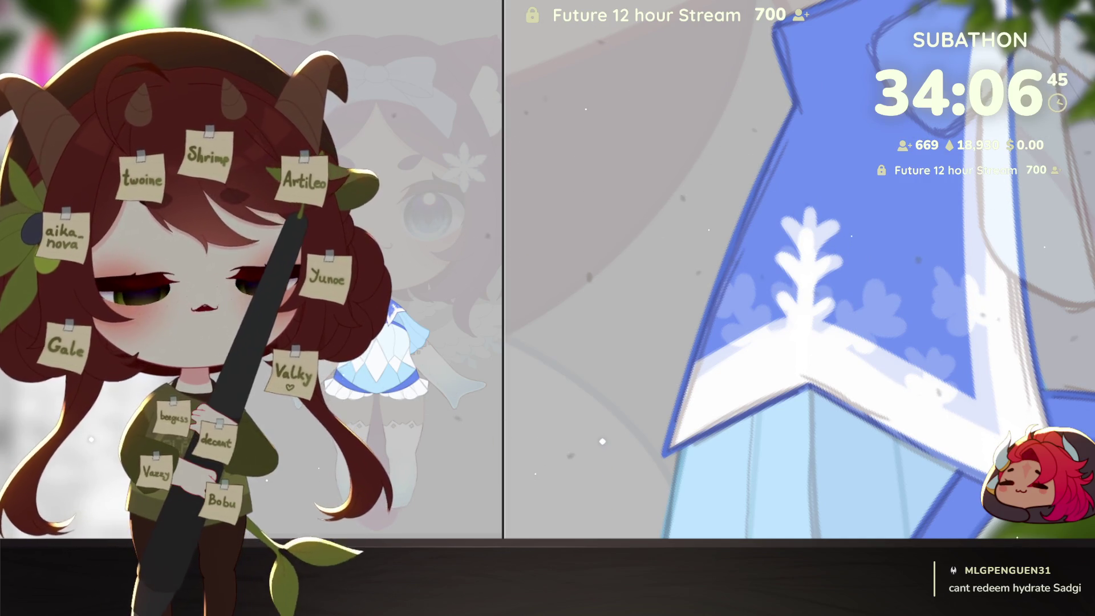
{"action": "mouse_move", "coordinate": [806, 180]}
{"action": "left_mouse_down"}
{"action": "mouse_move", "coordinate": [834, 379]}
{"action": "mouse_move", "coordinate": [806, 181]}
{"action": "left_mouse_up"}
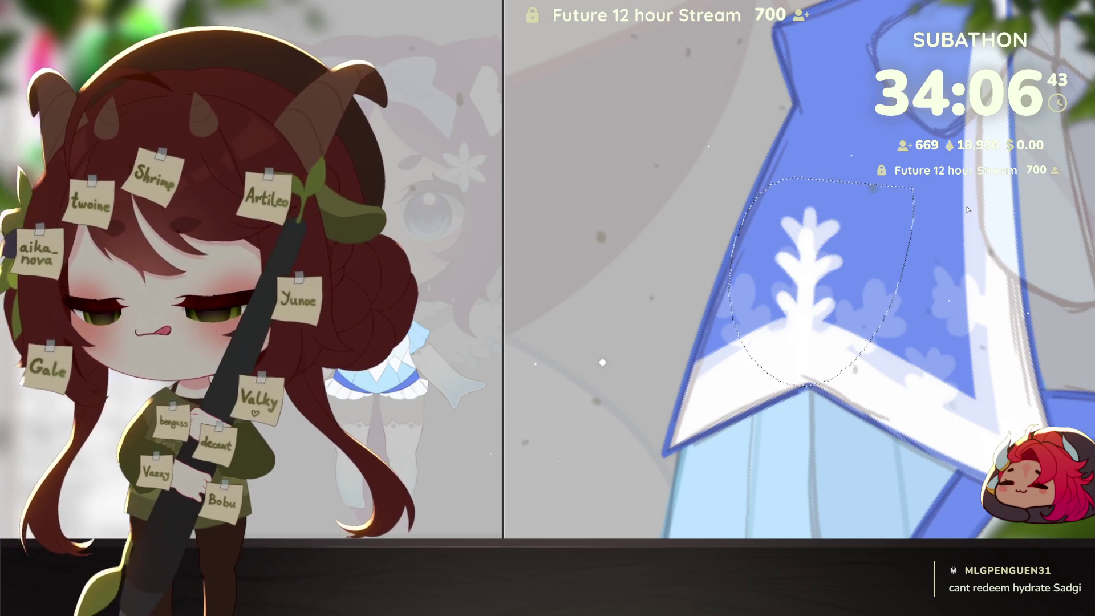
Step: Rotate the white snowflake about 28 degrees
{"action": "key", "text": "ctrl+d"}
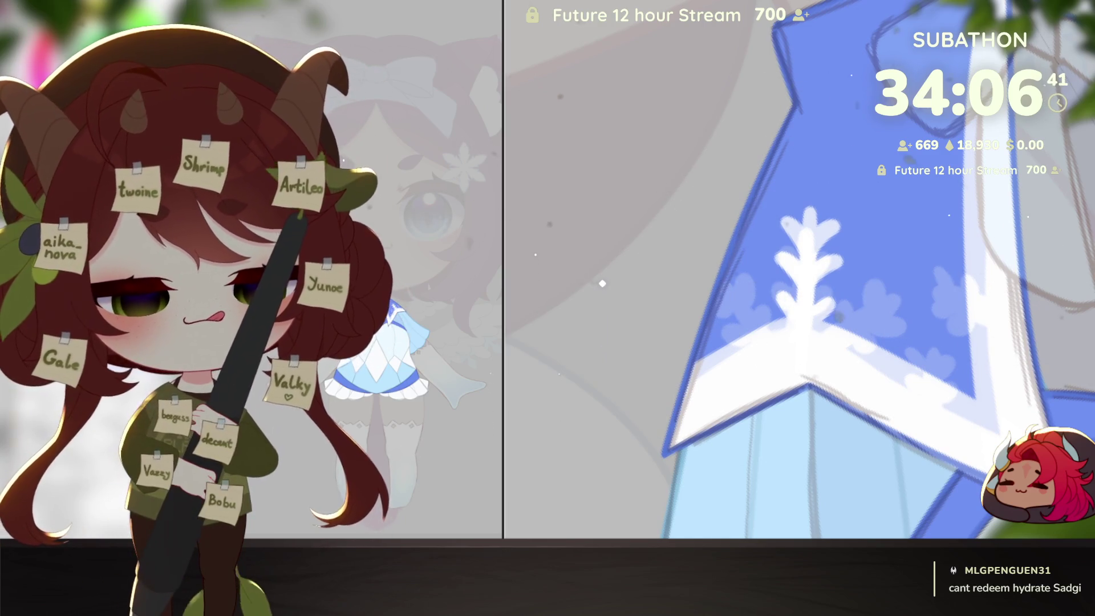
{"action": "key", "text": "ctrl+t"}
{"action": "left_click_drag", "start_coordinate": [838, 240], "coordinate": [810, 306]}
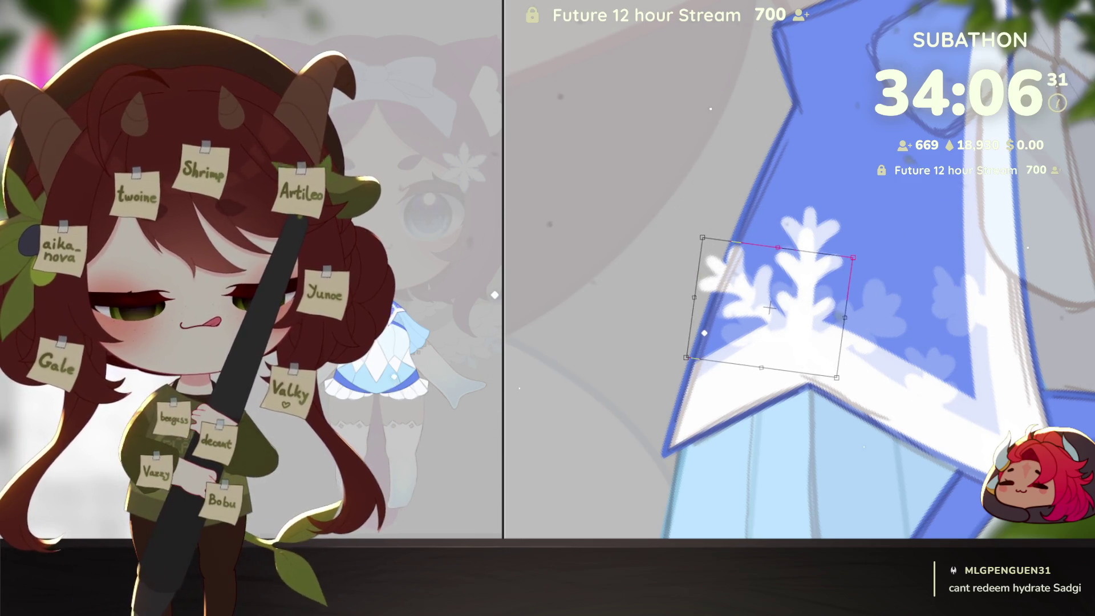
{"action": "key", "text": "Return"}
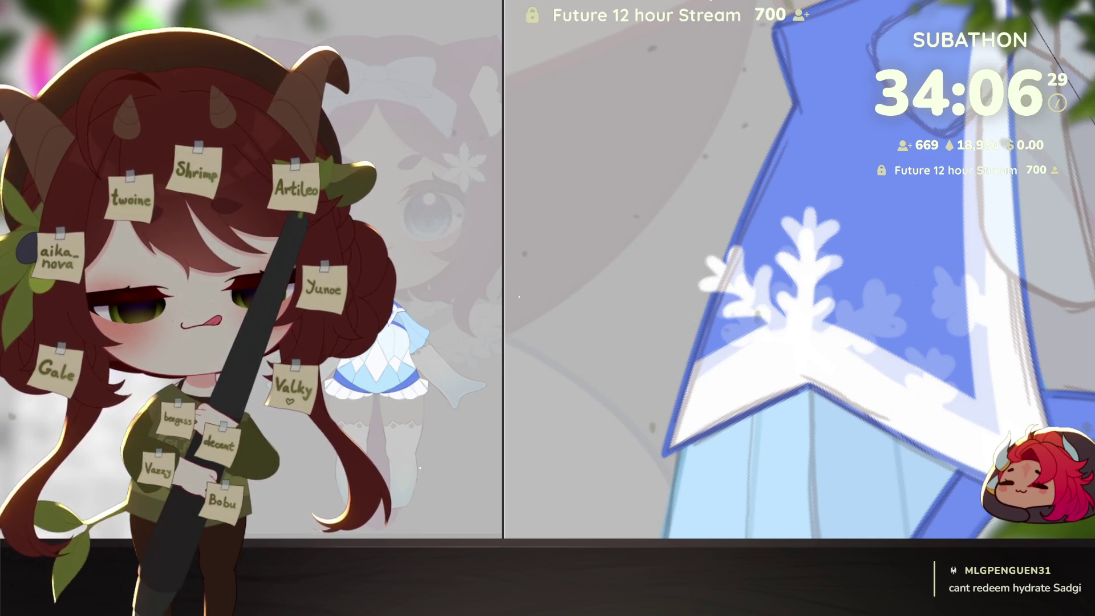
Step: Paste a snowflake copy over the original, rotate it slightly clockwise, and fade it into a faint guide
{"action": "key", "text": "ctrl+v"}
{"action": "key", "text": "ctrl+t"}
{"action": "mouse_move", "coordinate": [831, 288]}
{"action": "left_mouse_down"}
{"action": "mouse_move", "coordinate": [888, 313]}
{"action": "mouse_move", "coordinate": [865, 296]}
{"action": "mouse_move", "coordinate": [867, 313]}
{"action": "left_mouse_up"}
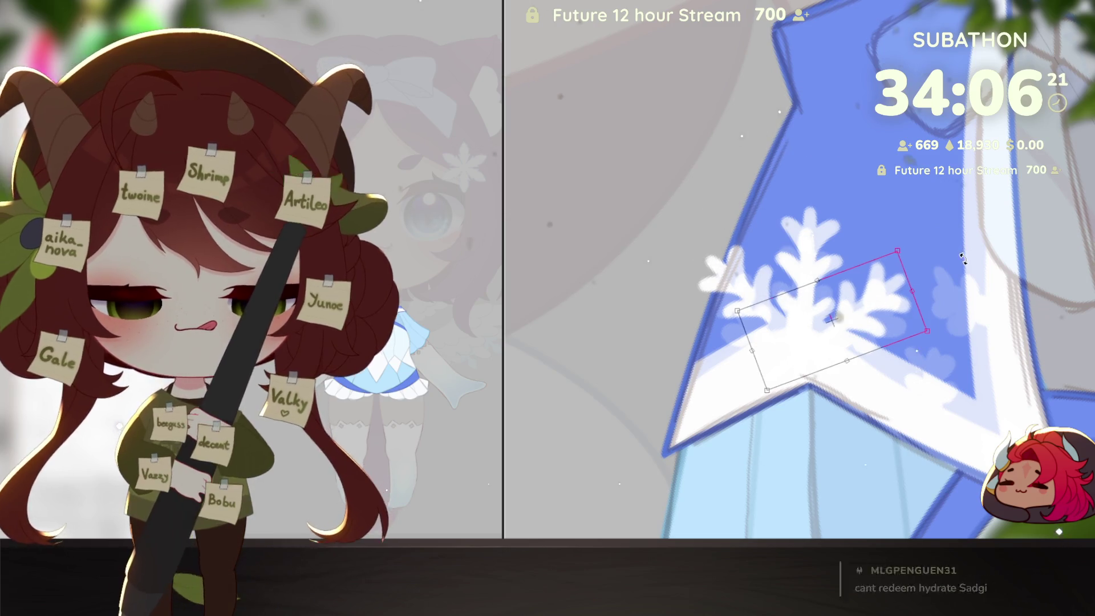
{"action": "left_click_drag", "start_coordinate": [961, 256], "coordinate": [963, 260]}
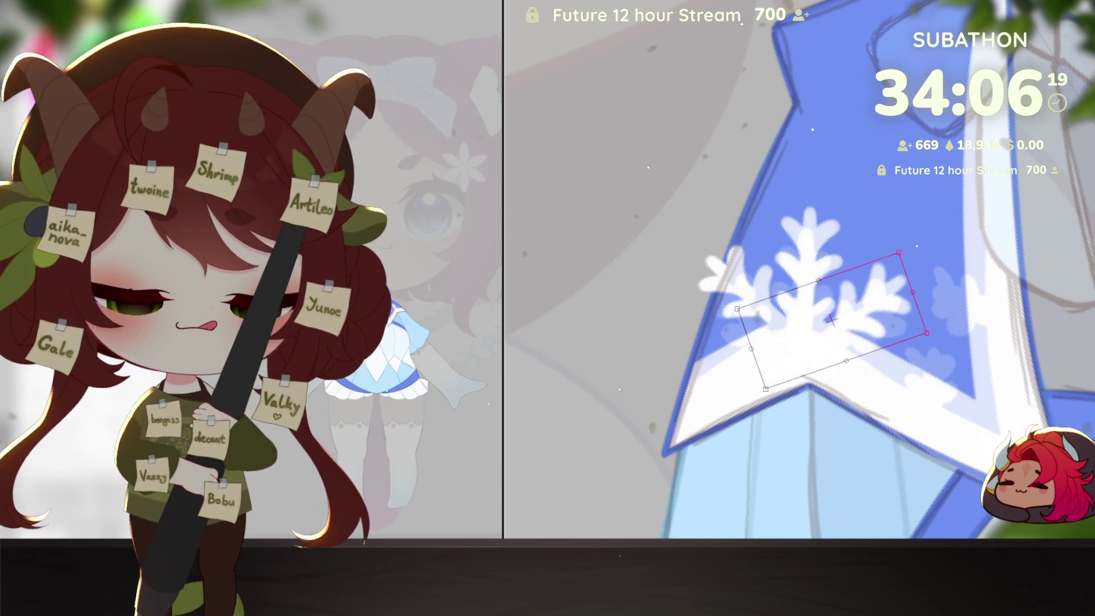
{"action": "key", "text": "Return"}
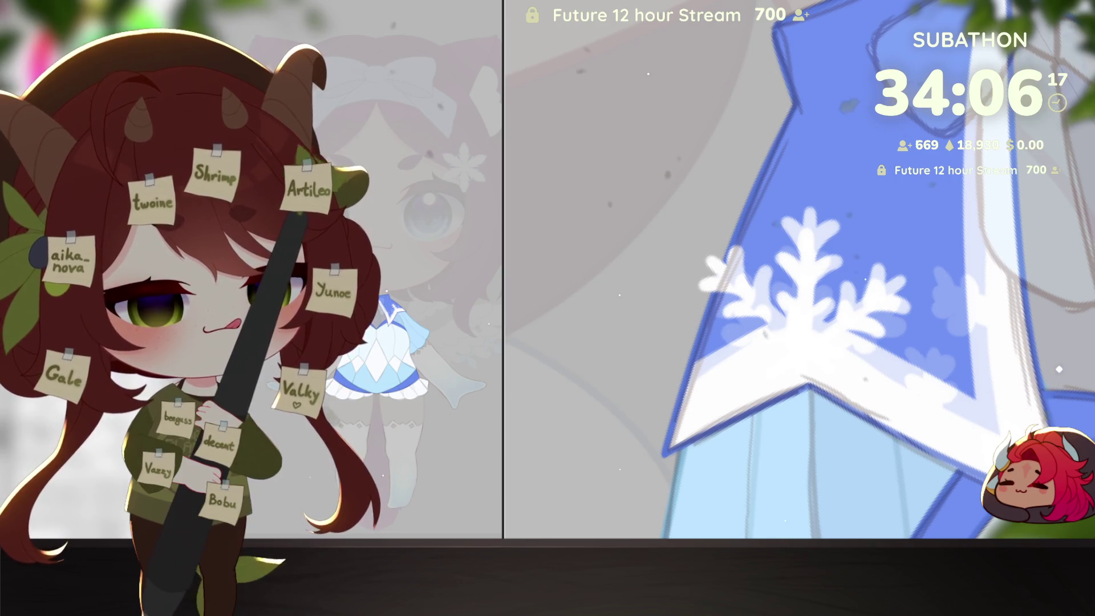
{"action": "key", "text": "ctrl+z"}
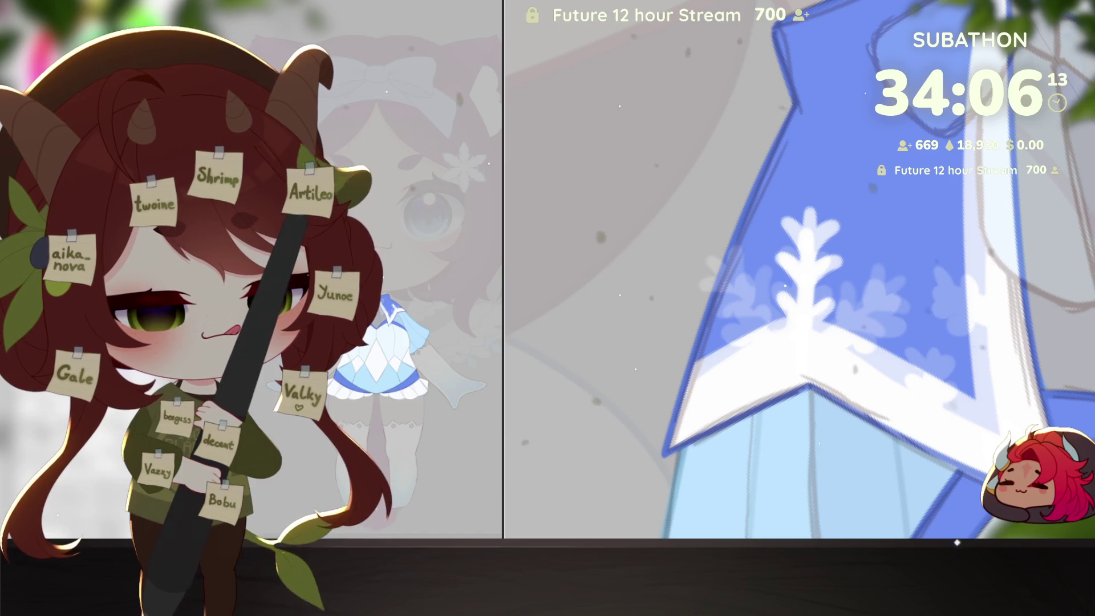
{"action": "key", "text": "ctrl+z"}
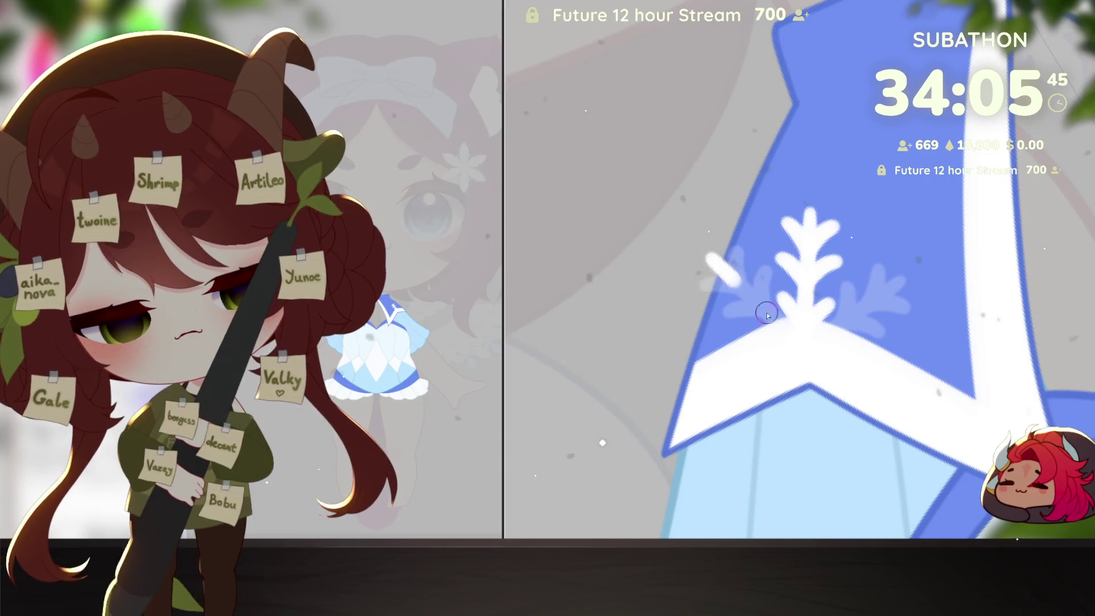
Step: Paint the snowflake's white diagonal arms over the guides and add twig branches to both
{"action": "left_click_drag", "start_coordinate": [767, 316], "coordinate": [845, 373]}
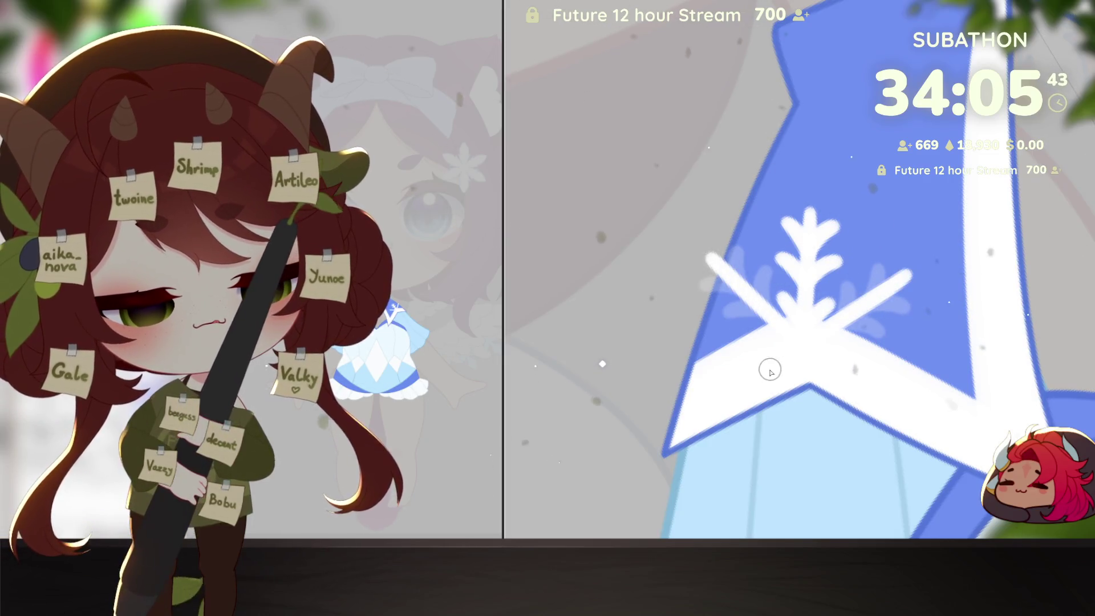
{"action": "left_click_drag", "start_coordinate": [911, 277], "coordinate": [821, 326]}
{"action": "key", "text": "ctrl+z"}
{"action": "left_click_drag", "start_coordinate": [915, 277], "coordinate": [821, 327]}
{"action": "mouse_move", "coordinate": [737, 254]}
{"action": "left_mouse_down"}
{"action": "mouse_move", "coordinate": [741, 288]}
{"action": "mouse_move", "coordinate": [726, 309]}
{"action": "mouse_move", "coordinate": [763, 286]}
{"action": "left_mouse_up"}
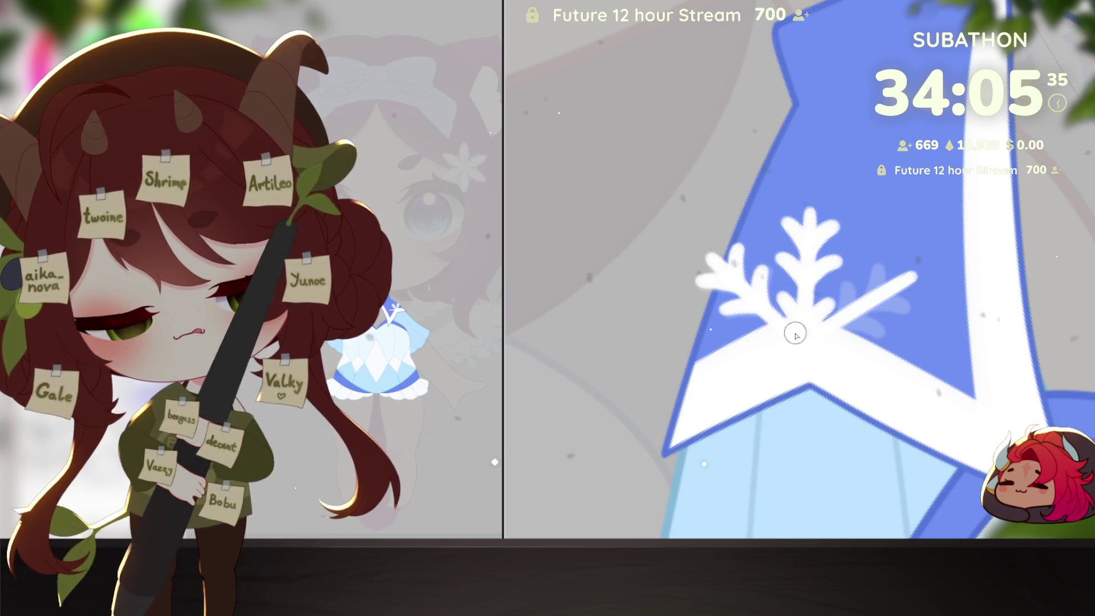
{"action": "mouse_move", "coordinate": [882, 268]}
{"action": "left_mouse_down"}
{"action": "mouse_move", "coordinate": [890, 302]}
{"action": "mouse_move", "coordinate": [906, 293]}
{"action": "mouse_move", "coordinate": [867, 296]}
{"action": "mouse_move", "coordinate": [900, 292]}
{"action": "left_mouse_up"}
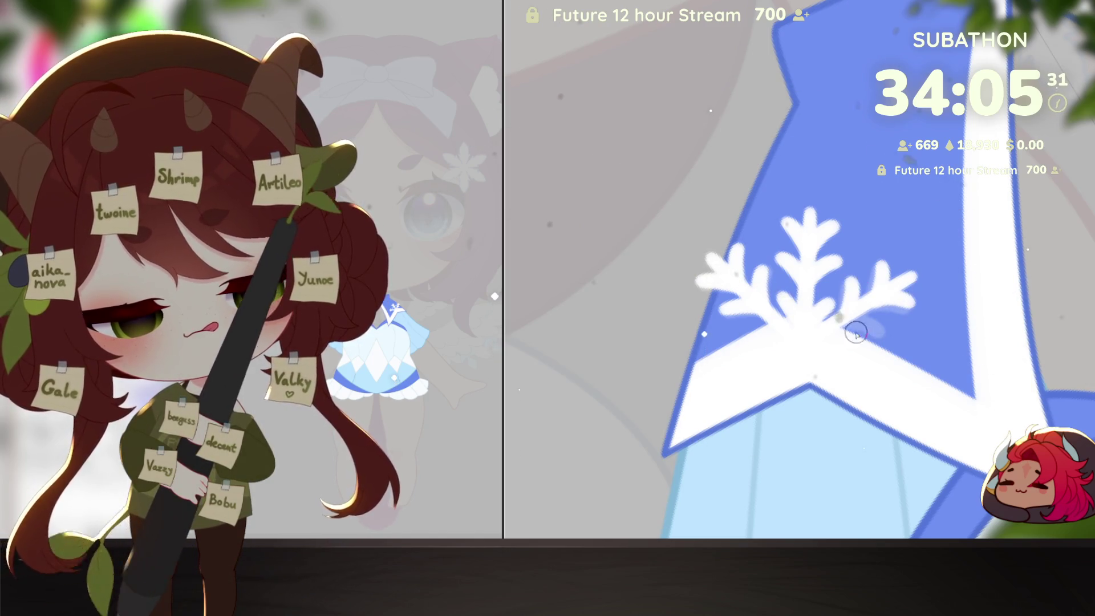
Step: Add a smaller white snowflake to the right of the central one
{"action": "left_click_drag", "start_coordinate": [904, 420], "coordinate": [824, 452]}
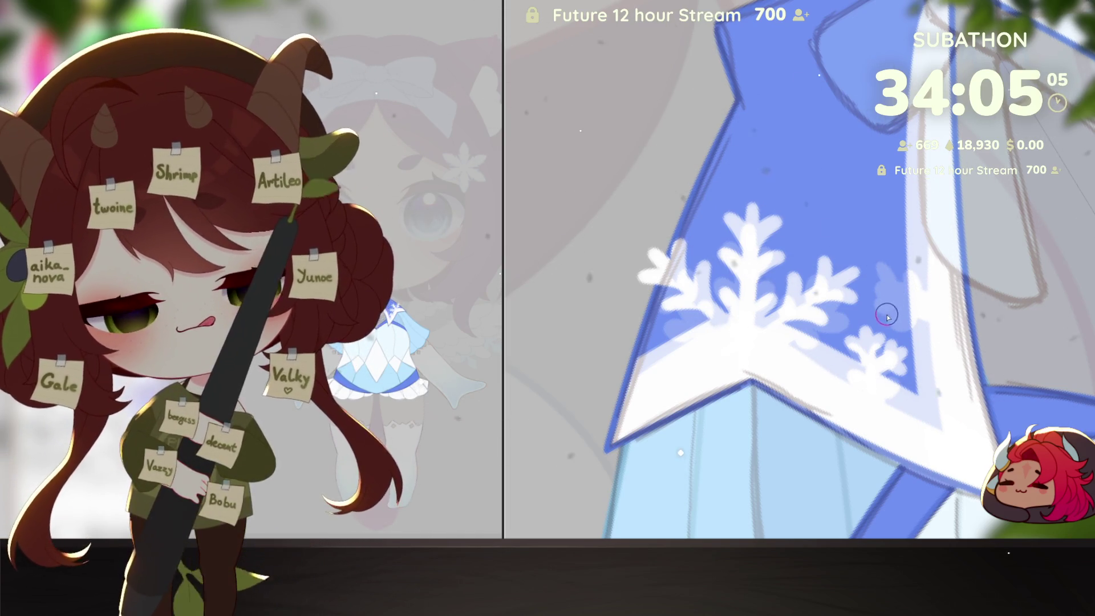
{"action": "mouse_move", "coordinate": [884, 314]}
{"action": "left_mouse_down"}
{"action": "mouse_move", "coordinate": [918, 283]}
{"action": "mouse_move", "coordinate": [924, 297]}
{"action": "left_mouse_up"}
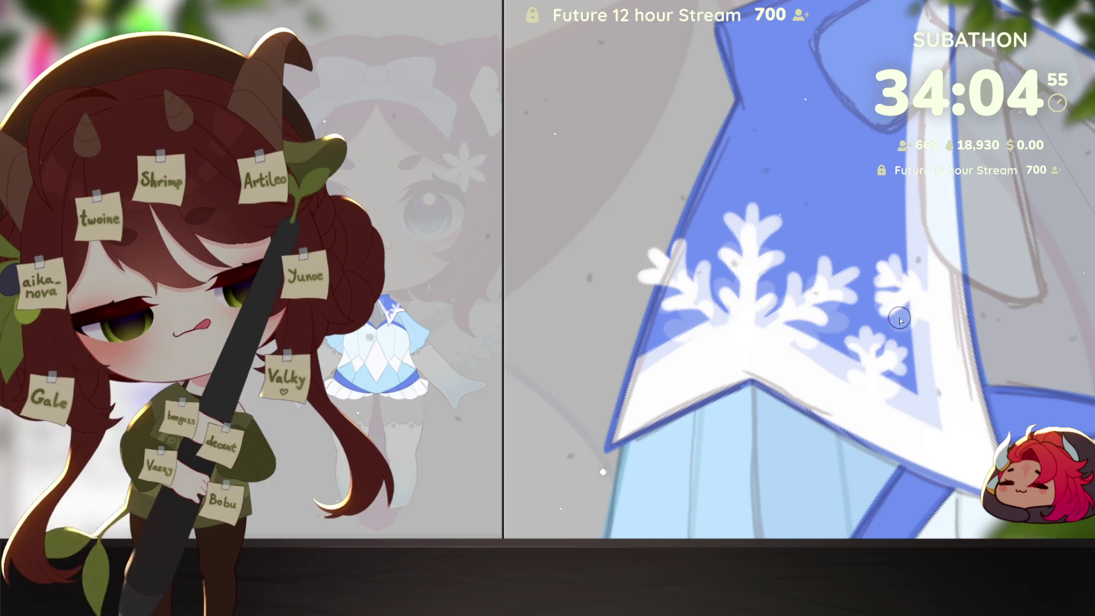
{"action": "scroll", "coordinate": [1004, 388], "scroll_direction": "down", "scroll_amount": 5}
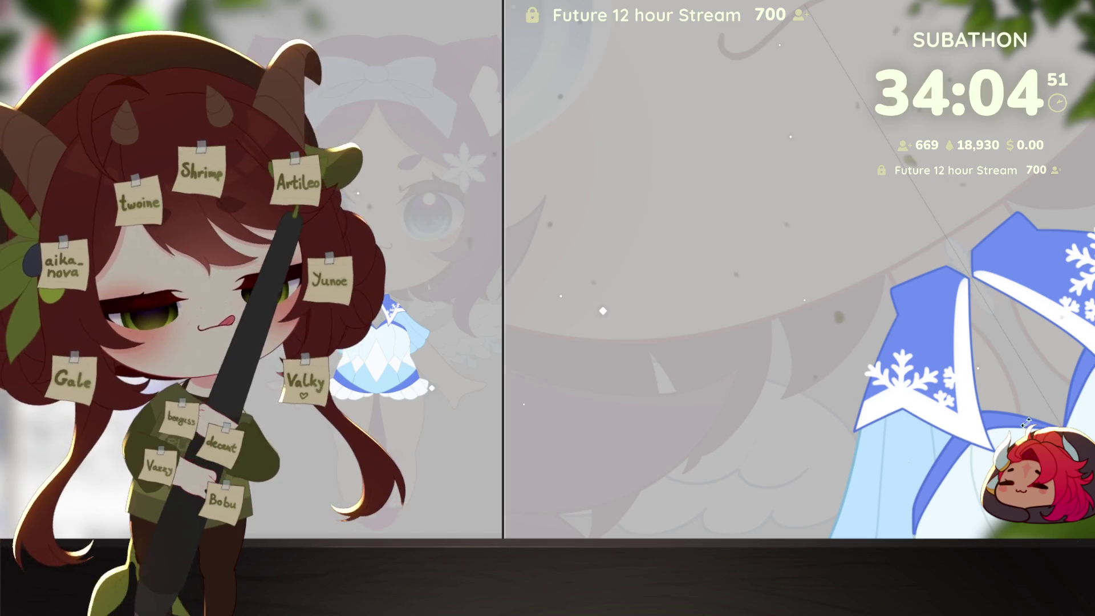
Step: Zoom out to show both snowflake-trimmed collar flaps and free-transform the collar layer
{"action": "scroll", "coordinate": [1078, 370], "scroll_direction": "up", "scroll_amount": 3}
{"action": "scroll", "coordinate": [892, 415], "scroll_direction": "down", "scroll_amount": 2}
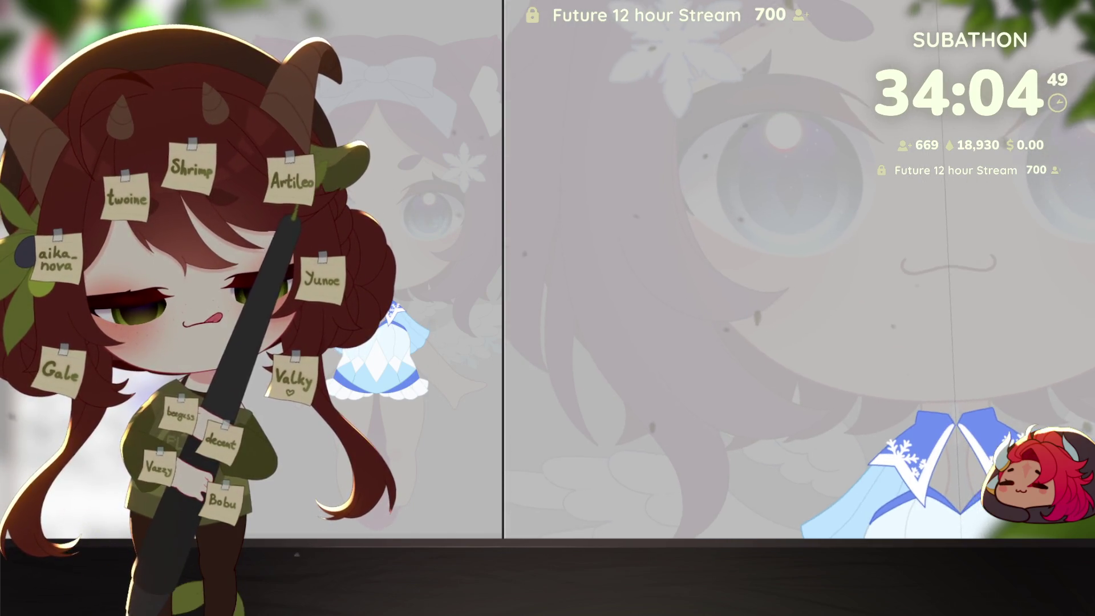
{"action": "scroll", "coordinate": [891, 415], "scroll_direction": "up", "scroll_amount": 4}
{"action": "scroll", "coordinate": [891, 414], "scroll_direction": "up", "scroll_amount": 2}
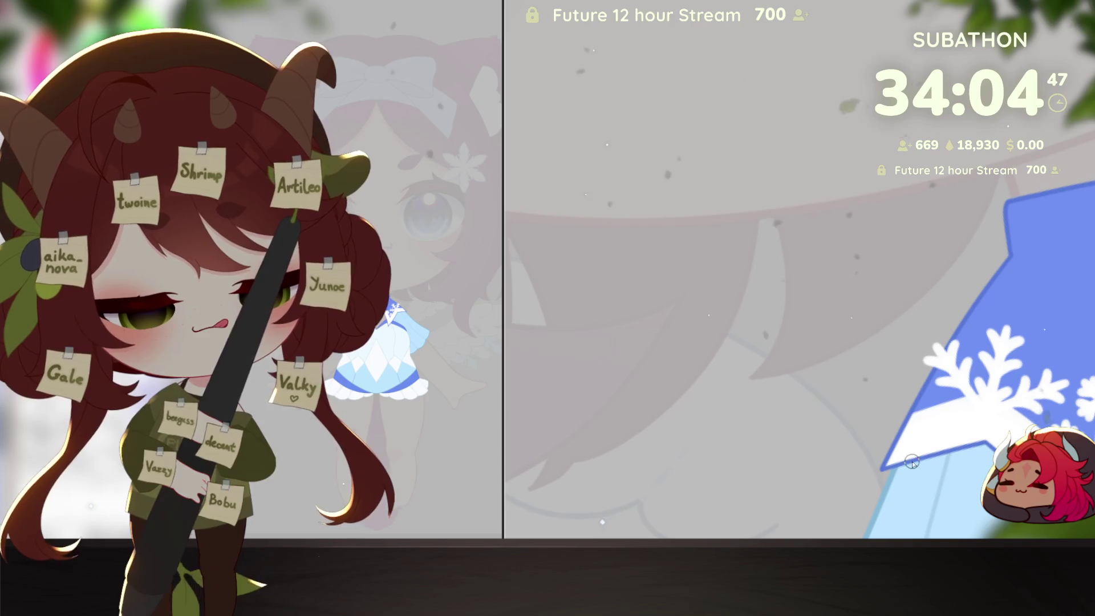
{"action": "left_click_drag", "start_coordinate": [908, 425], "coordinate": [886, 432]}
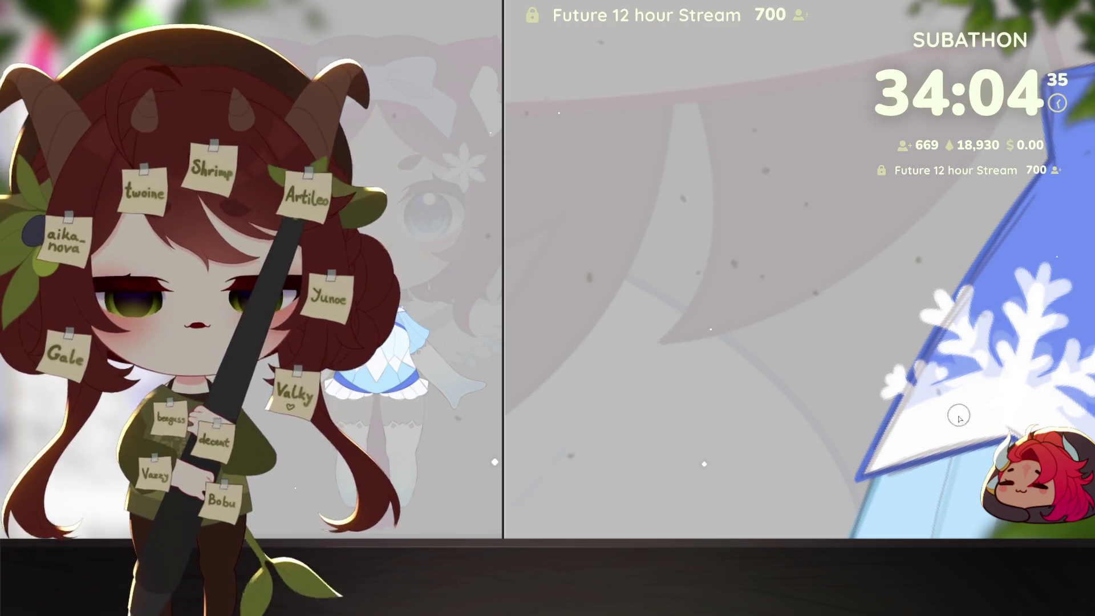
{"action": "scroll", "coordinate": [1062, 324], "scroll_direction": "down", "scroll_amount": 3}
{"action": "left_click_drag", "start_coordinate": [1006, 387], "coordinate": [999, 399]}
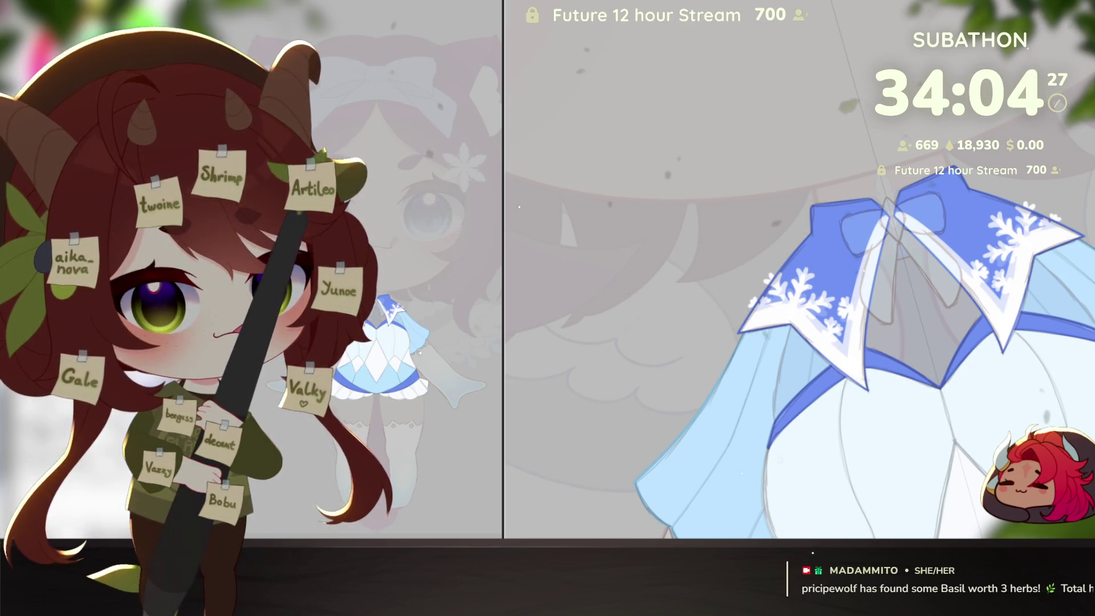
{"action": "key", "text": "ctrl+z"}
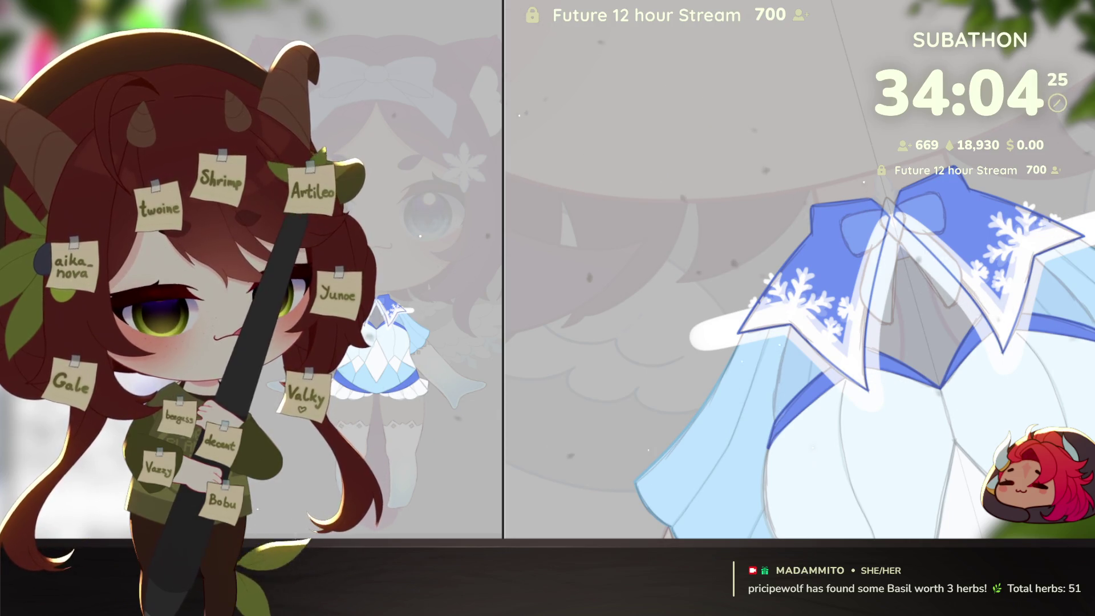
{"action": "left_click", "coordinate": [965, 410], "text": "ctrl+alt"}
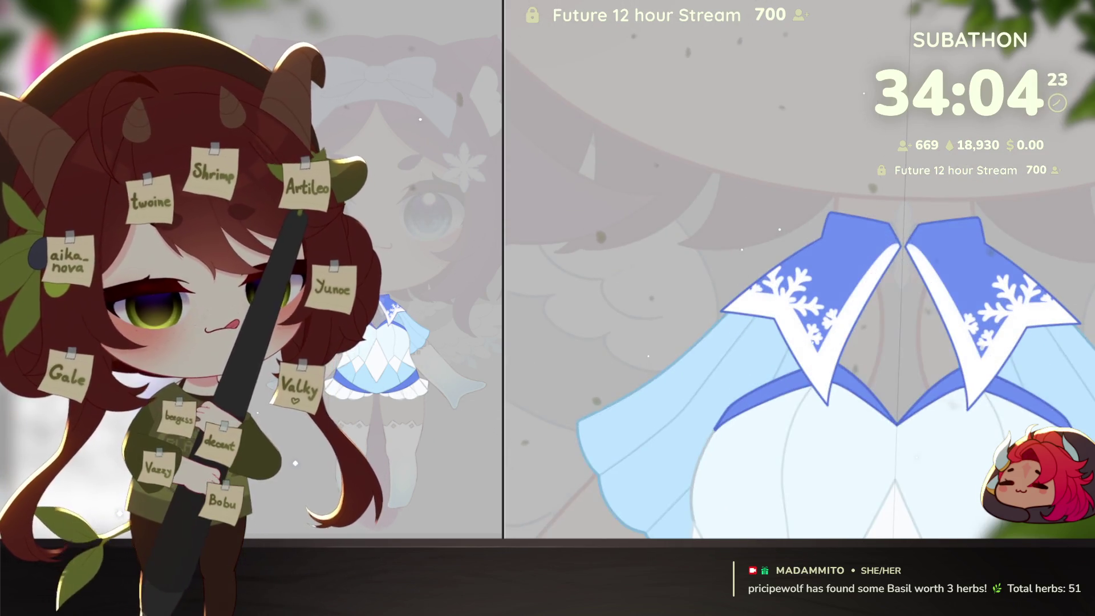
{"action": "scroll", "coordinate": [966, 409], "scroll_direction": "down", "scroll_amount": 2}
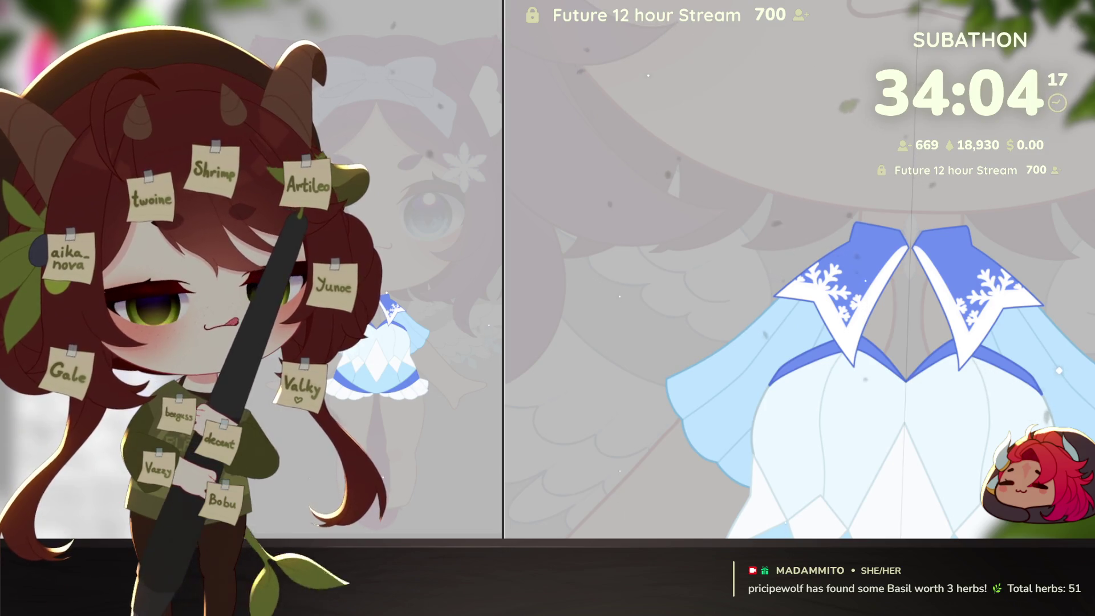
{"action": "key", "text": "ctrl+t"}
Step: Nudge the collar slightly right, commit it, and check the dress zoomed in and out
{"action": "mouse_move", "coordinate": [1021, 357]}
{"action": "left_mouse_down"}
{"action": "mouse_move", "coordinate": [1045, 358]}
{"action": "mouse_move", "coordinate": [1035, 364]}
{"action": "left_mouse_up"}
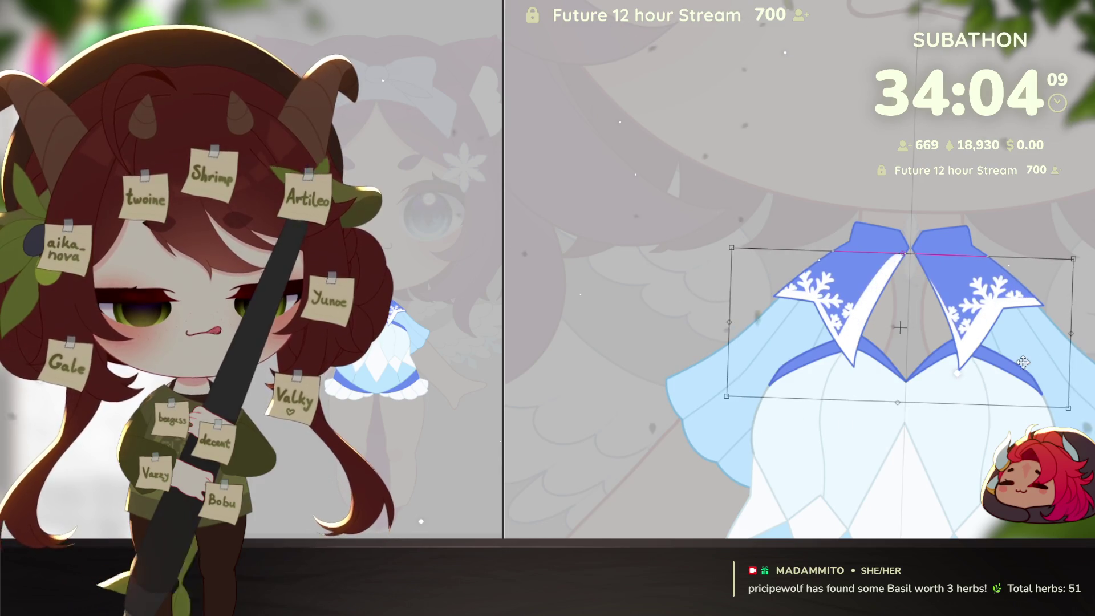
{"action": "key", "text": "Return"}
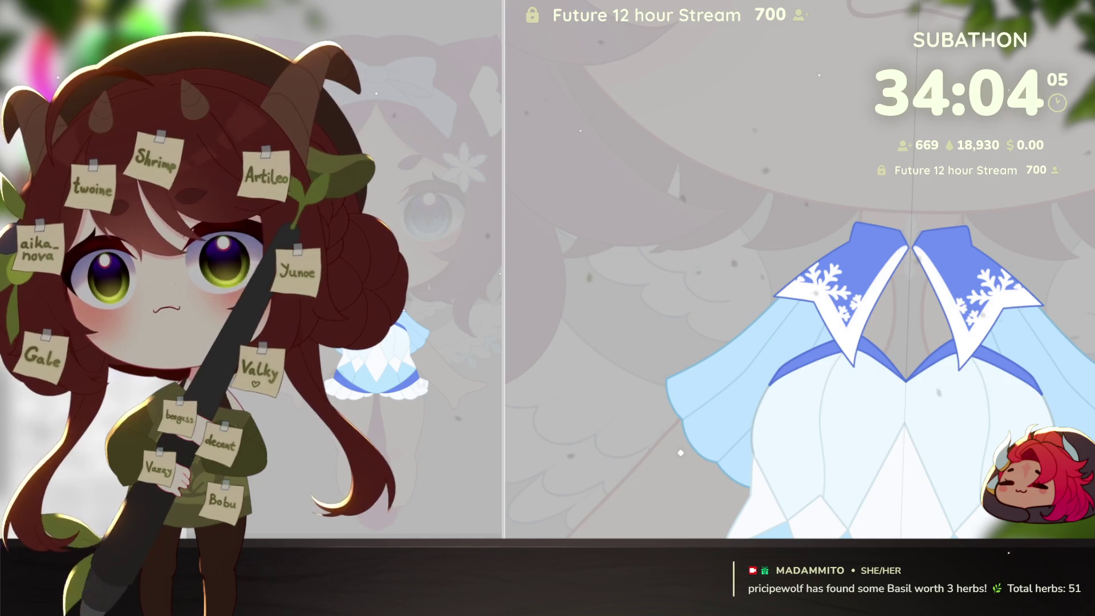
{"action": "left_click_drag", "start_coordinate": [965, 460], "coordinate": [920, 424]}
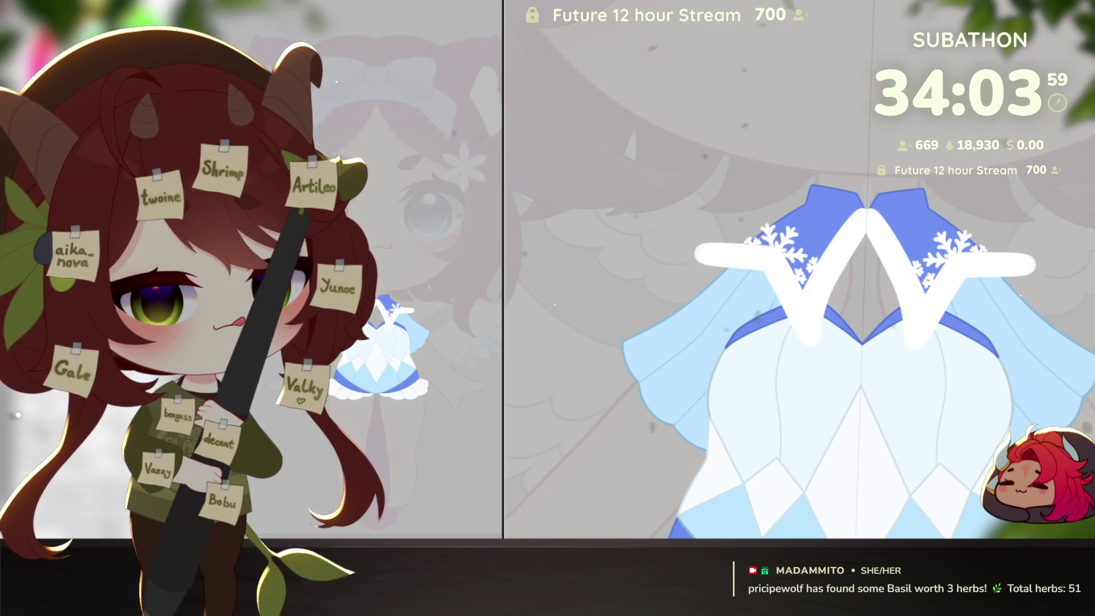
{"action": "left_click", "coordinate": [899, 276]}
{"action": "left_click", "coordinate": [899, 277]}
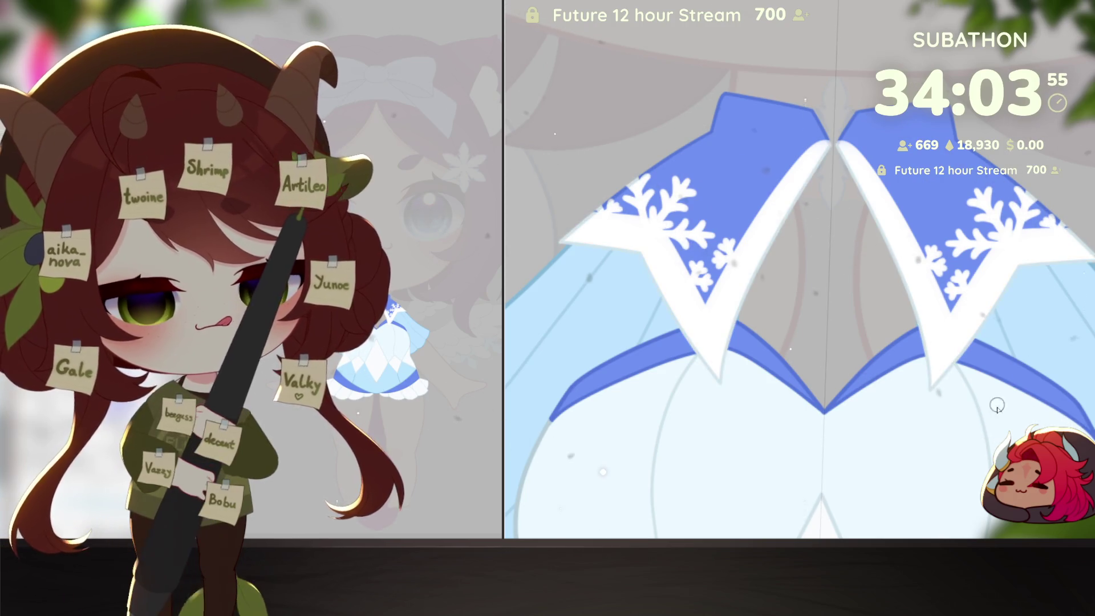
{"action": "left_click", "coordinate": [1001, 419], "text": "alt"}
{"action": "mouse_move", "coordinate": [1000, 419]}
{"action": "left_mouse_down"}
{"action": "mouse_move", "coordinate": [954, 342]}
{"action": "mouse_move", "coordinate": [943, 290]}
{"action": "left_mouse_up"}
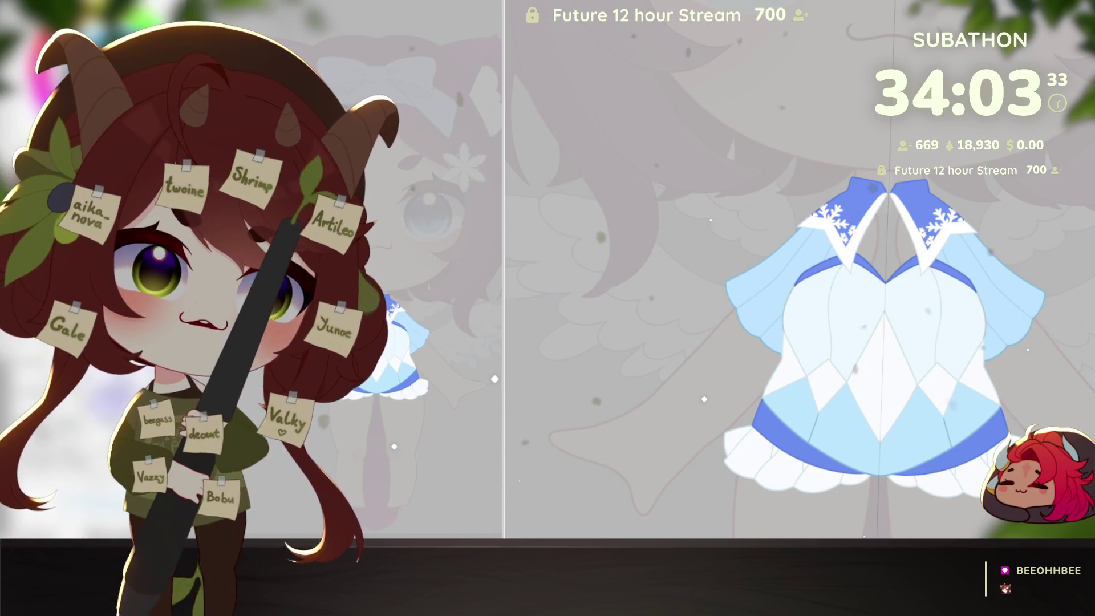
Step: Hide the sketch layer, comparing it on and off, so the collar shows clean flat colours
{"action": "scroll", "coordinate": [884, 319], "scroll_direction": "down", "scroll_amount": 1}
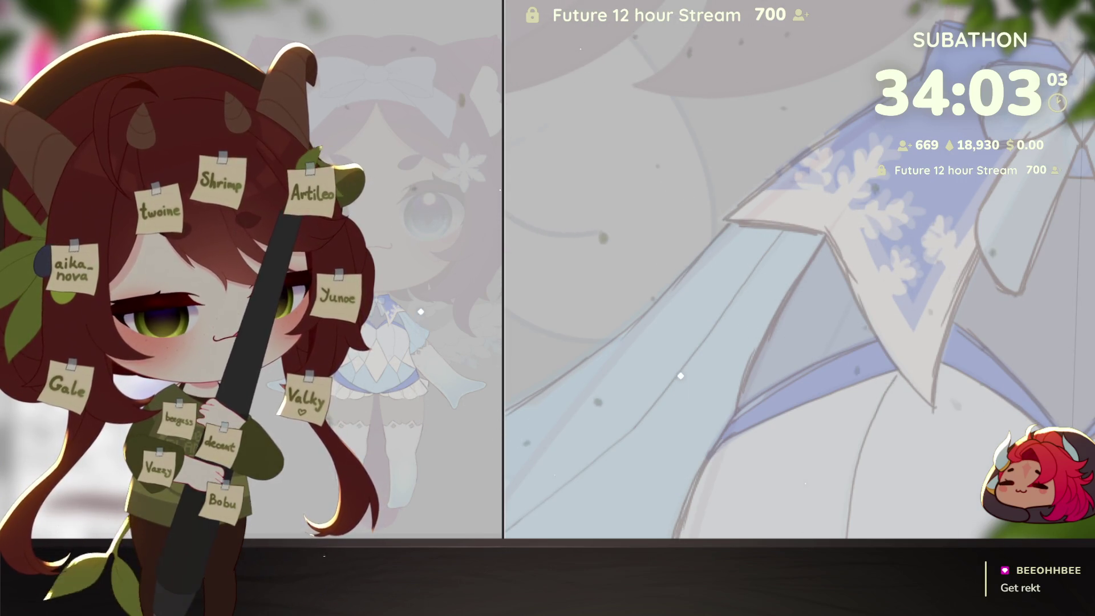
{"action": "scroll", "coordinate": [681, 318], "scroll_direction": "up", "scroll_amount": 1}
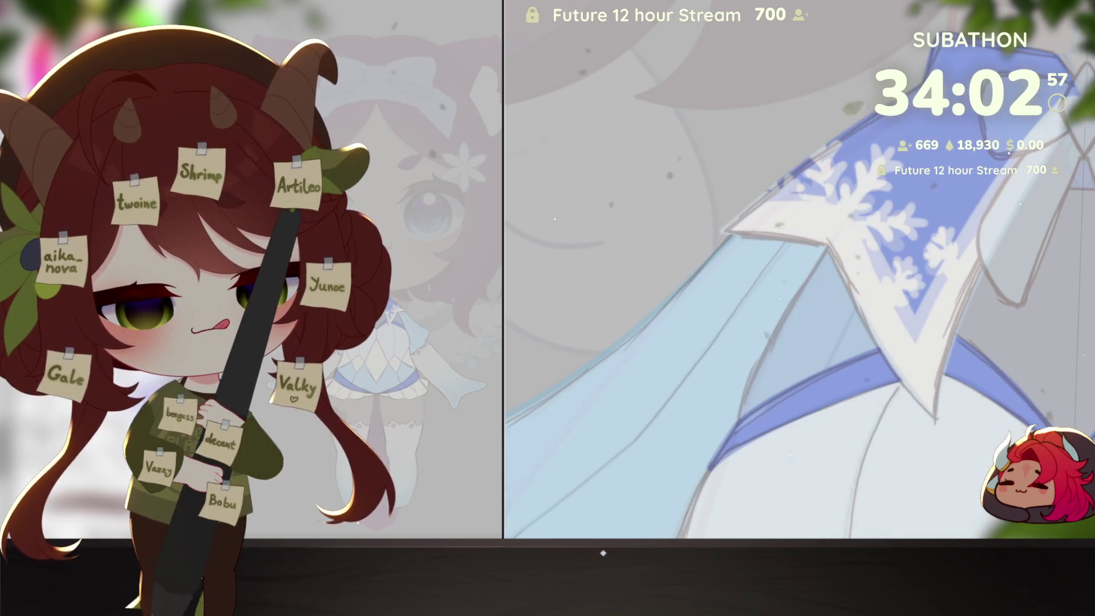
{"action": "key", "text": "ctrl+z"}
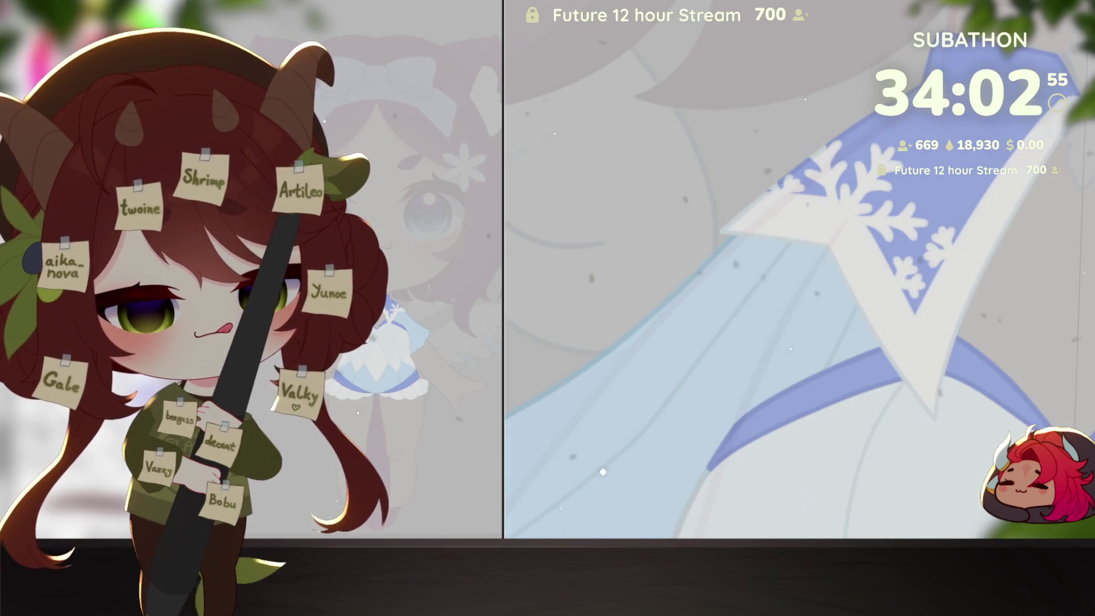
{"action": "key", "text": "ctrl+y"}
{"action": "key", "text": "ctrl+z"}
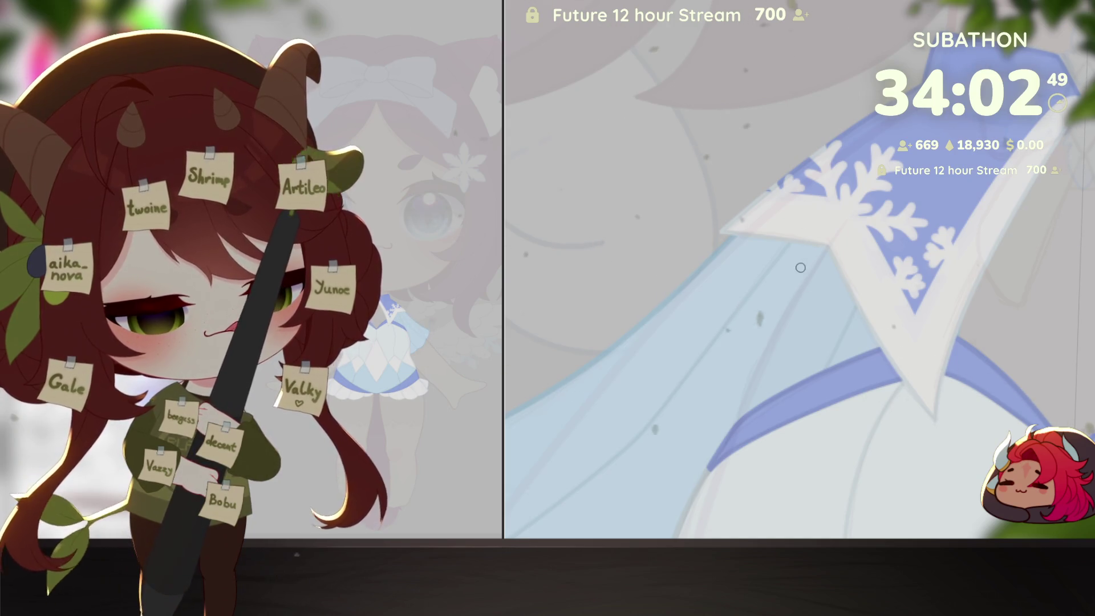
{"action": "left_click_drag", "start_coordinate": [739, 426], "coordinate": [738, 440]}
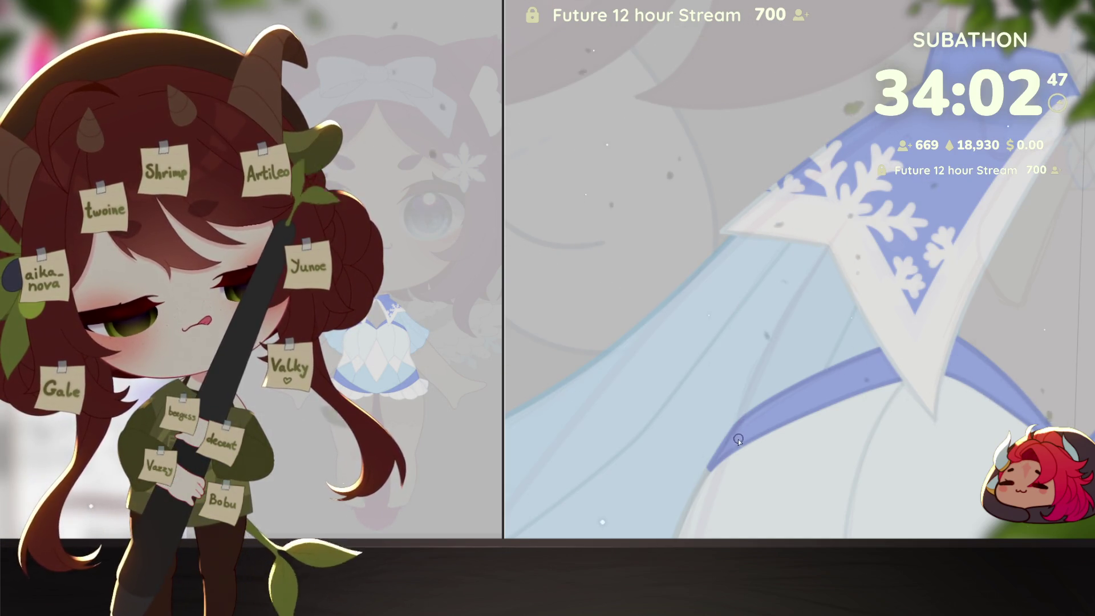
Step: Outline a rounded region around the collar and bodice in Quick Mask and make it a selection
{"action": "mouse_move", "coordinate": [746, 402]}
{"action": "left_mouse_down"}
{"action": "mouse_move", "coordinate": [764, 349]}
{"action": "mouse_move", "coordinate": [892, 149]}
{"action": "mouse_move", "coordinate": [934, 355]}
{"action": "mouse_move", "coordinate": [771, 365]}
{"action": "mouse_move", "coordinate": [807, 317]}
{"action": "mouse_move", "coordinate": [1015, 197]}
{"action": "mouse_move", "coordinate": [1086, 194]}
{"action": "left_mouse_up"}
{"action": "mouse_move", "coordinate": [927, 405]}
{"action": "left_mouse_down"}
{"action": "mouse_move", "coordinate": [929, 303]}
{"action": "mouse_move", "coordinate": [894, 467]}
{"action": "mouse_move", "coordinate": [688, 407]}
{"action": "mouse_move", "coordinate": [860, 367]}
{"action": "mouse_move", "coordinate": [1089, 200]}
{"action": "left_mouse_up"}
{"action": "left_click", "coordinate": [815, 426]}
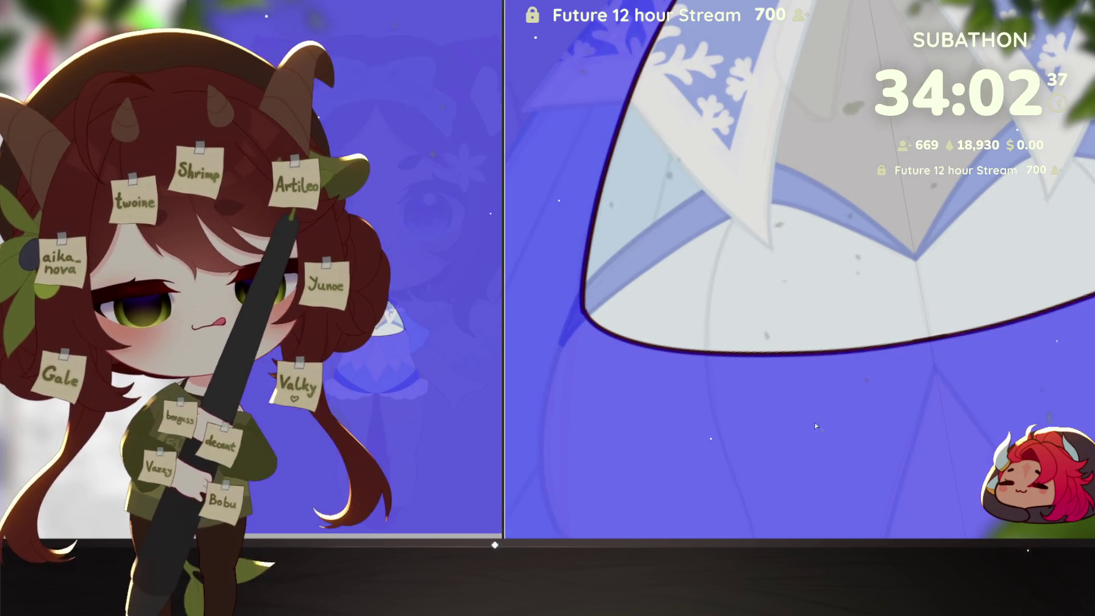
{"action": "key", "text": "ctrl+shift+i"}
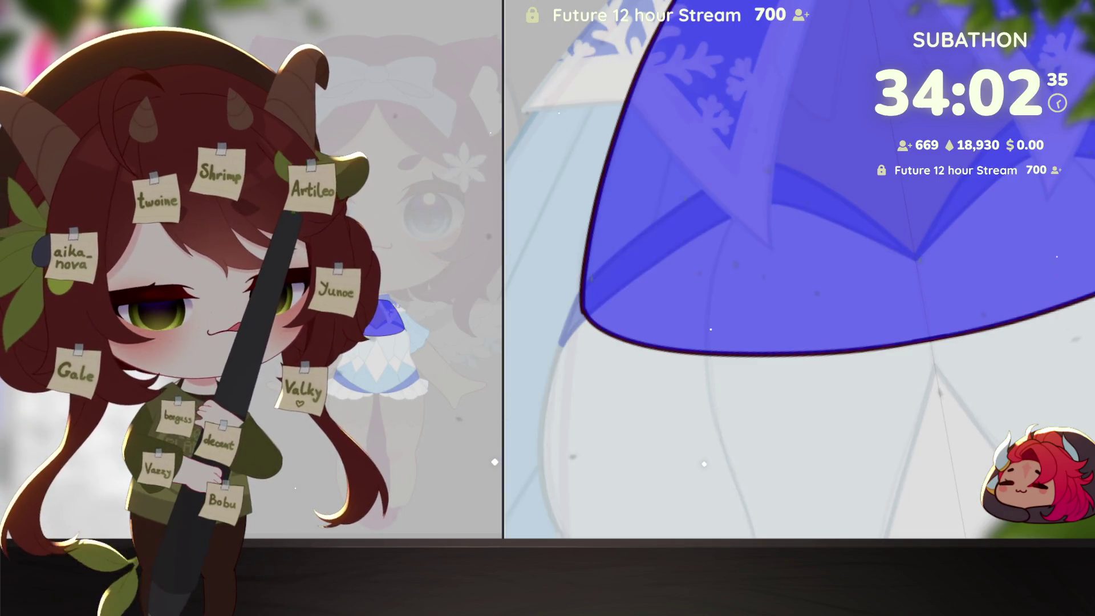
{"action": "key", "text": "q"}
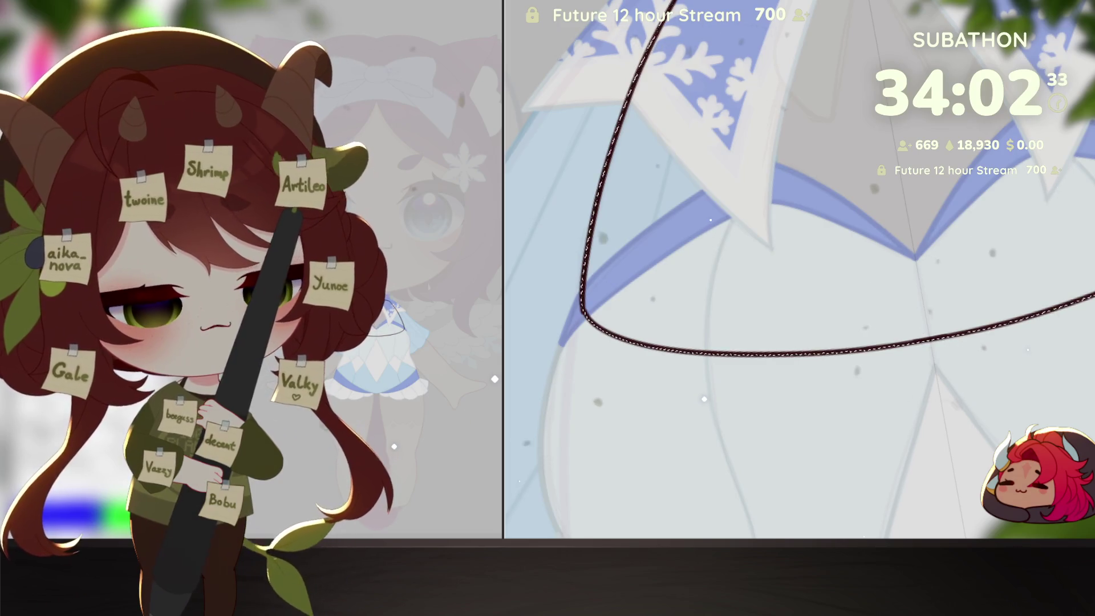
Step: Toggle the line art and stockings layers and apply darker blue shading inside the collar
{"action": "scroll", "coordinate": [799, 268], "scroll_direction": "up", "scroll_amount": 2}
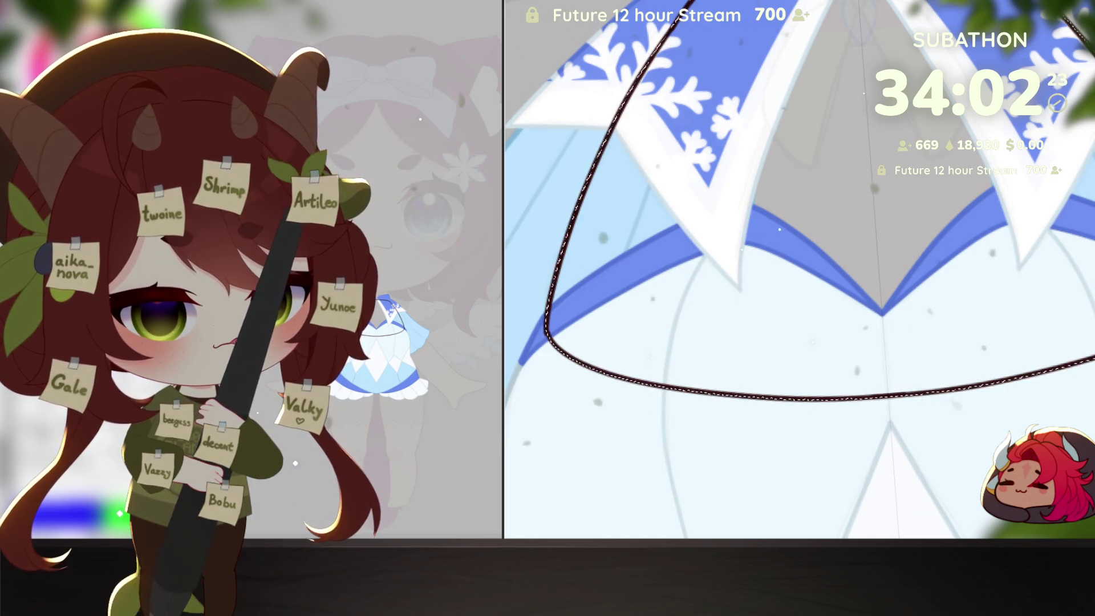
{"action": "key", "text": "ctrl+z"}
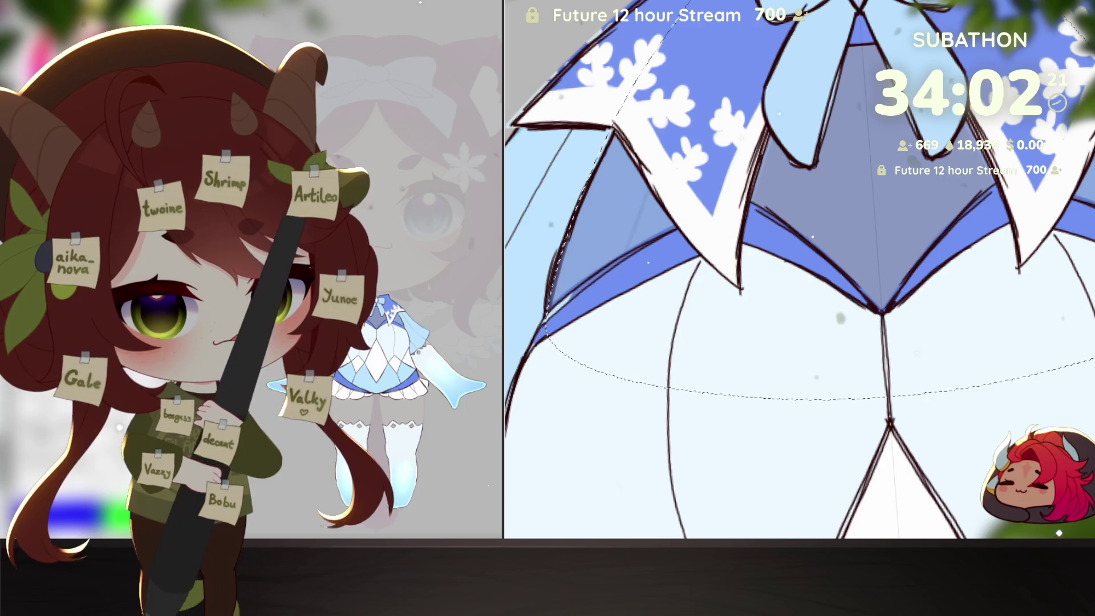
{"action": "key", "text": "ctrl+z"}
{"action": "key", "text": "ctrl+y"}
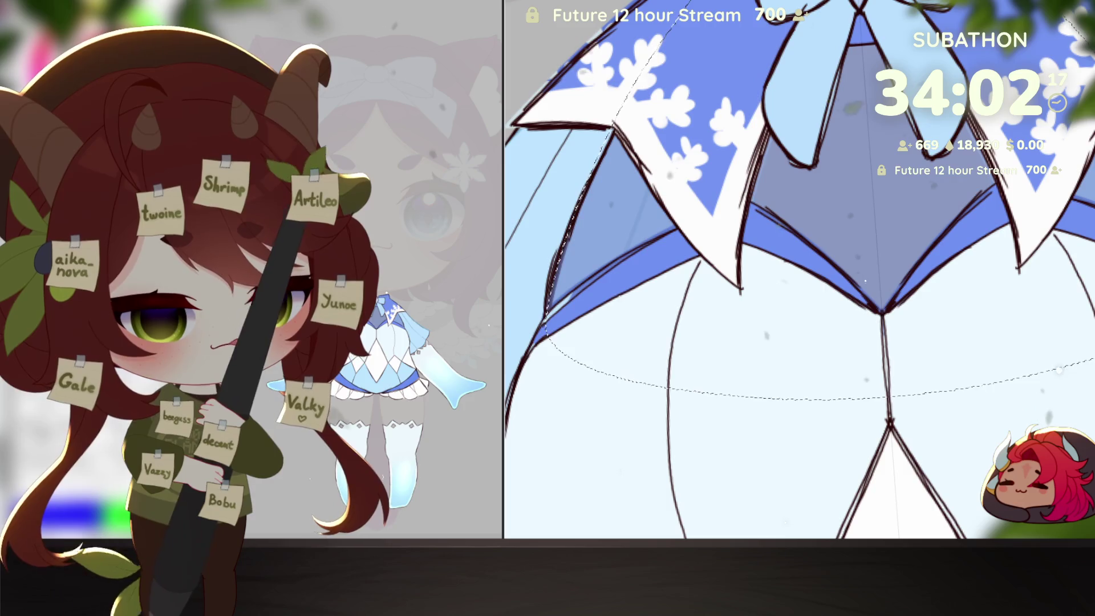
{"action": "key", "text": "ctrl+y"}
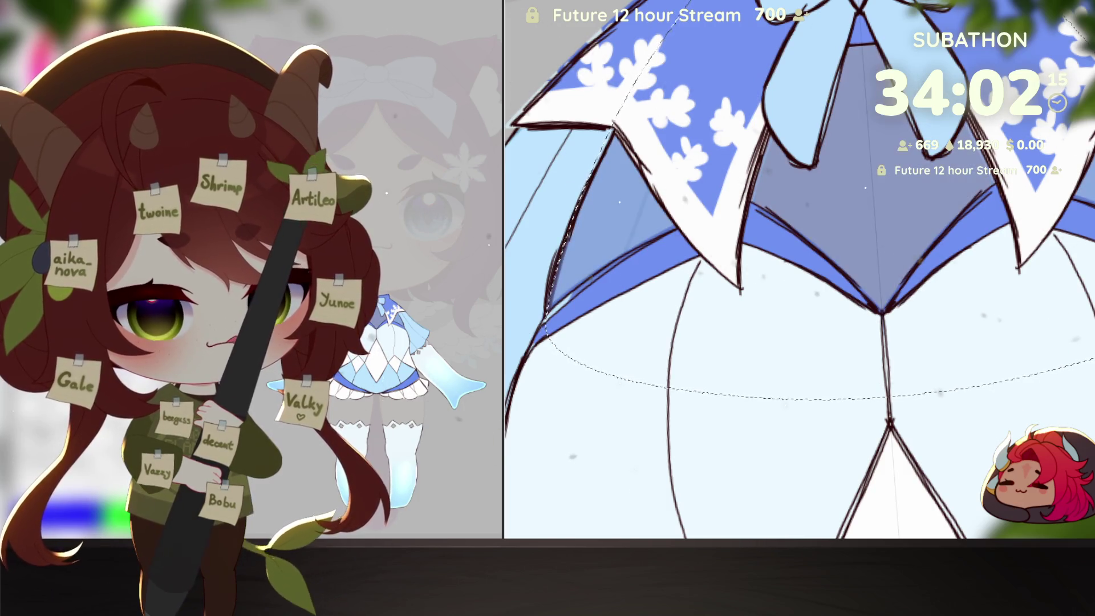
{"action": "key", "text": "ctrl+y"}
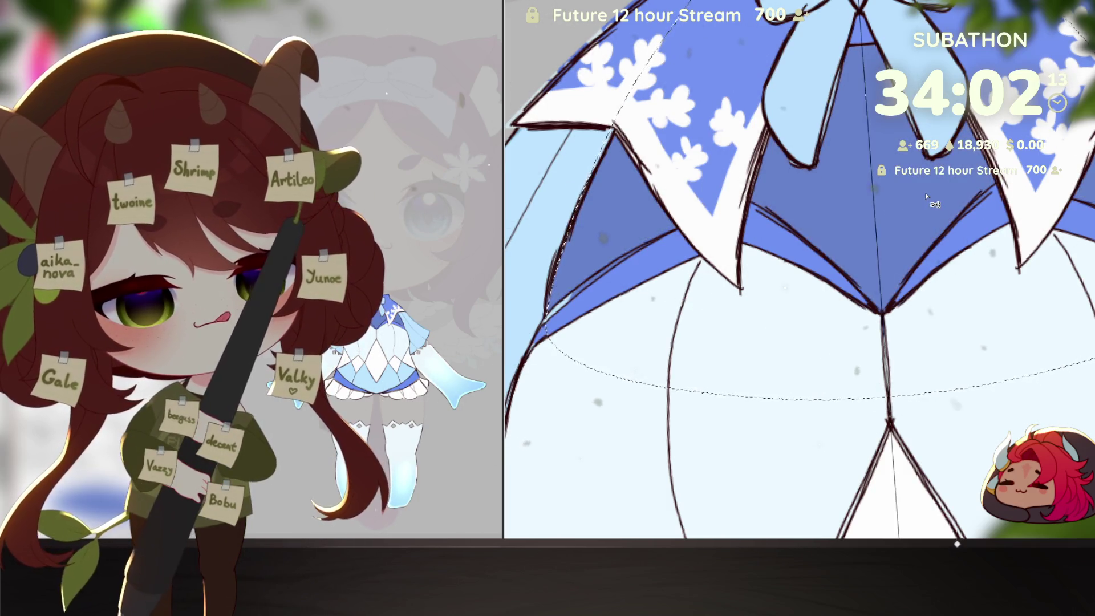
{"action": "key", "text": "ctrl+z"}
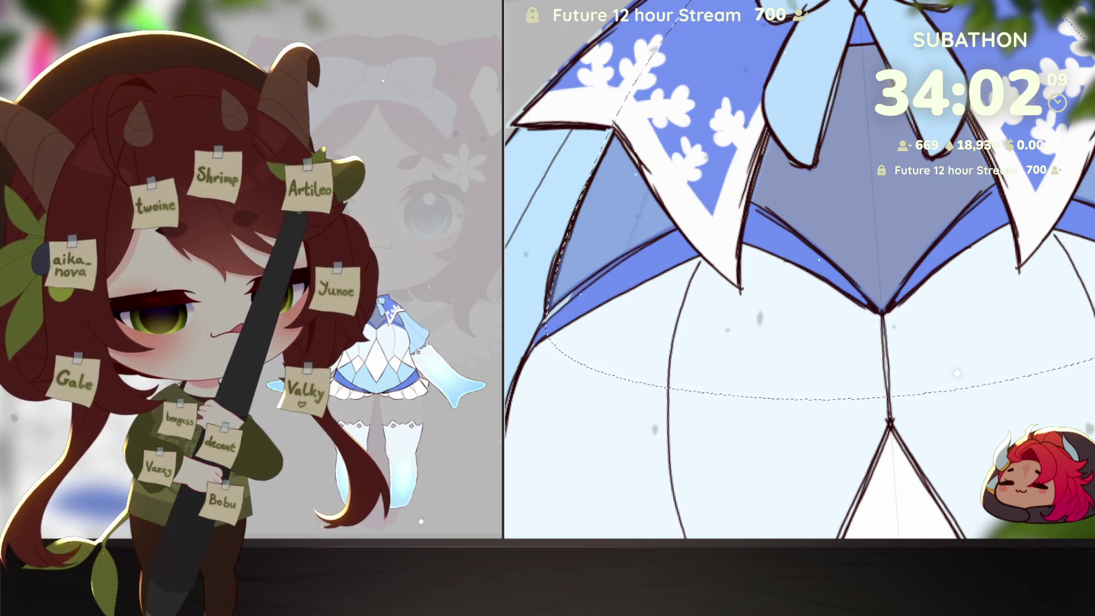
{"action": "key", "text": "ctrl+y"}
{"action": "key", "text": "ctrl+minus"}
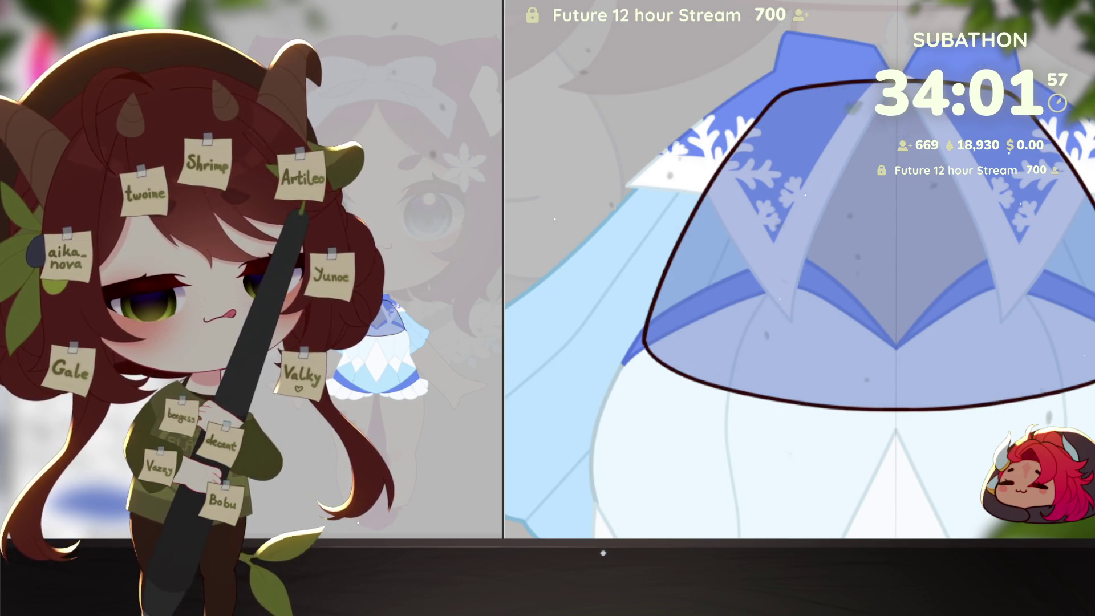
Step: Remove the lavender overlay from the cape and reveal the fully coloured winged character
{"action": "left_click", "coordinate": [660, 411]}
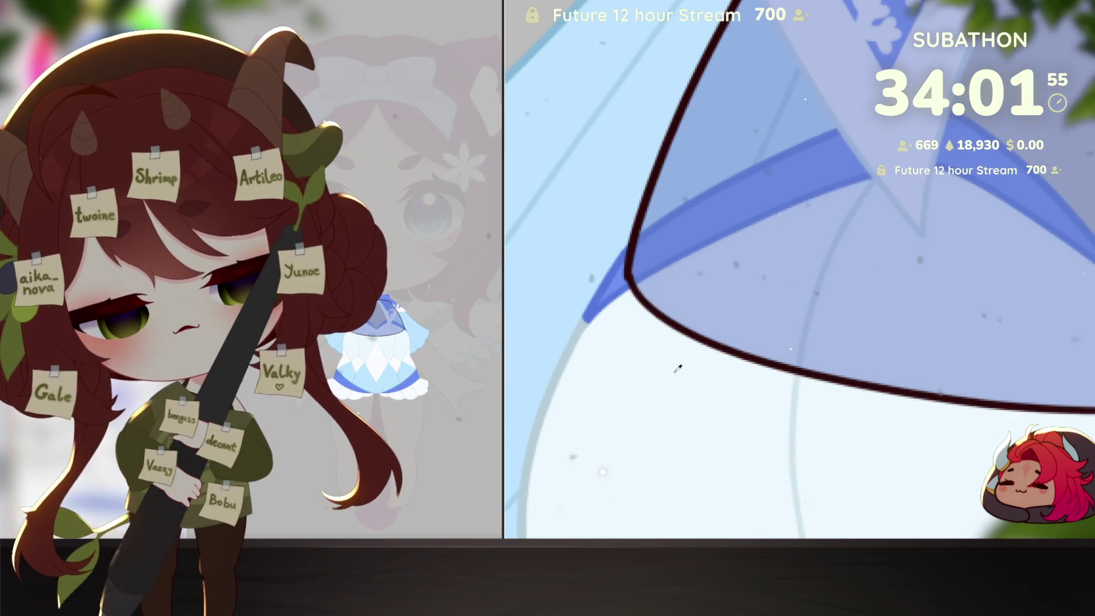
{"action": "left_click_drag", "start_coordinate": [682, 333], "coordinate": [747, 403]}
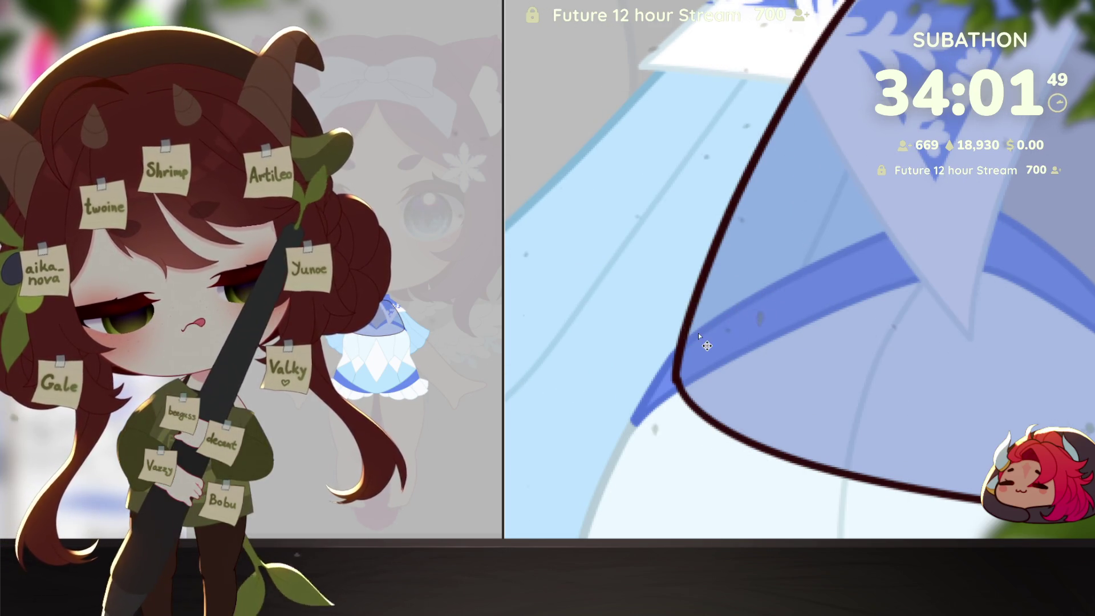
{"action": "scroll", "coordinate": [967, 489], "scroll_direction": "down", "scroll_amount": 3}
{"action": "scroll", "coordinate": [968, 488], "scroll_direction": "up", "scroll_amount": 3}
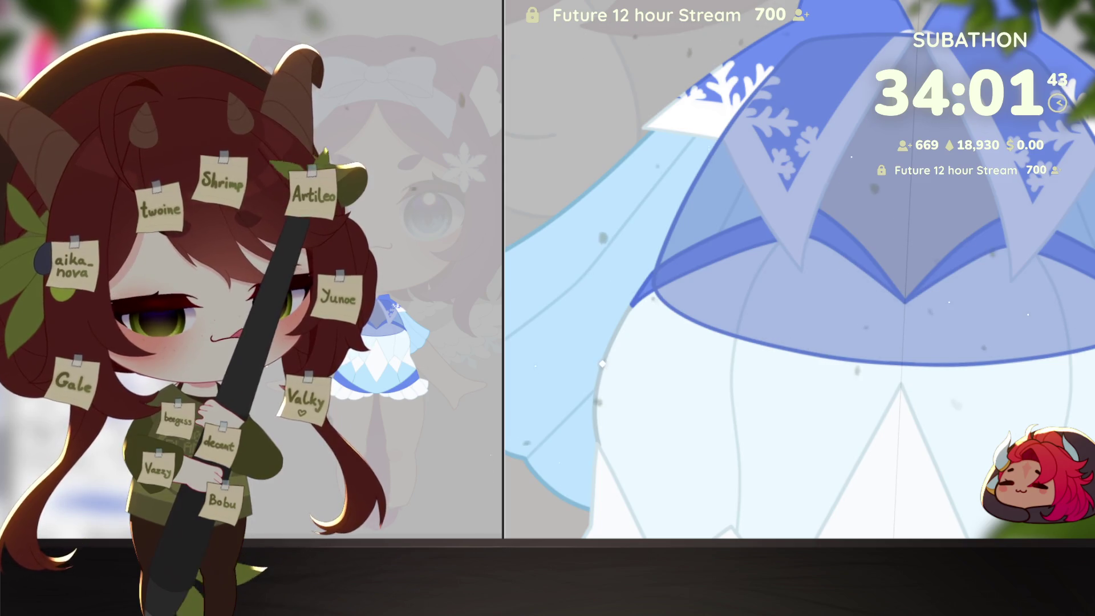
{"action": "key", "text": "ctrl+z"}
{"action": "scroll", "coordinate": [981, 402], "scroll_direction": "down", "scroll_amount": 8}
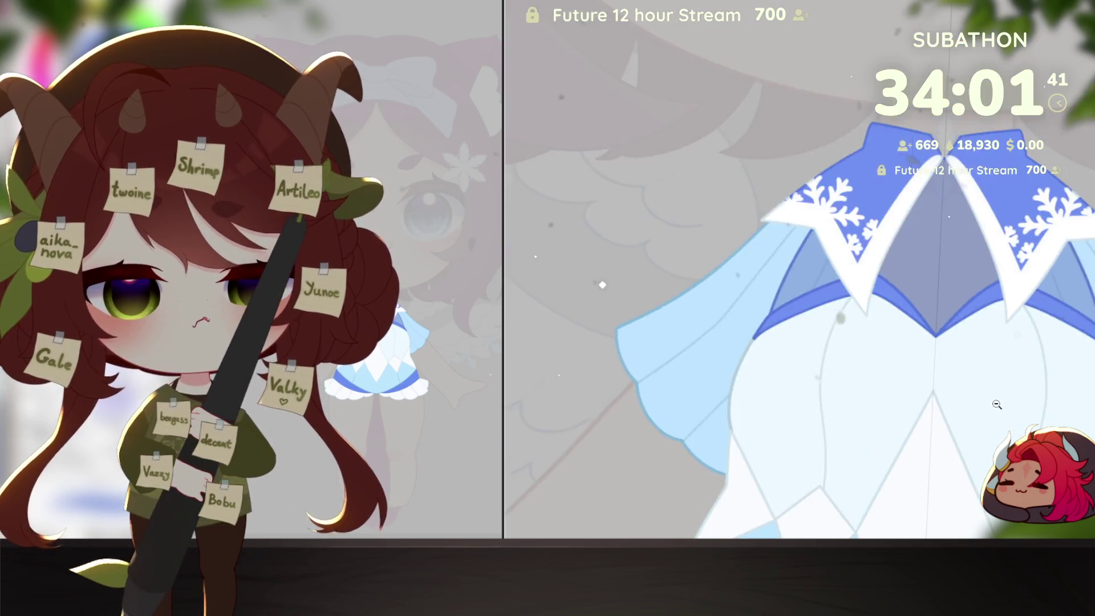
{"action": "scroll", "coordinate": [998, 393], "scroll_direction": "up", "scroll_amount": 2}
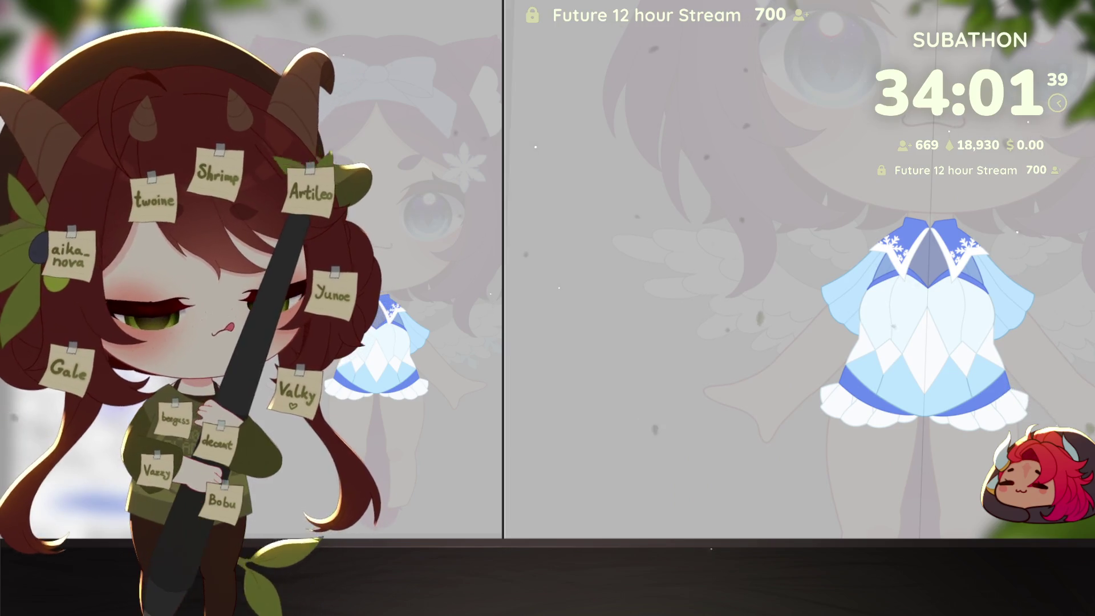
{"action": "key", "text": "ctrl+z"}
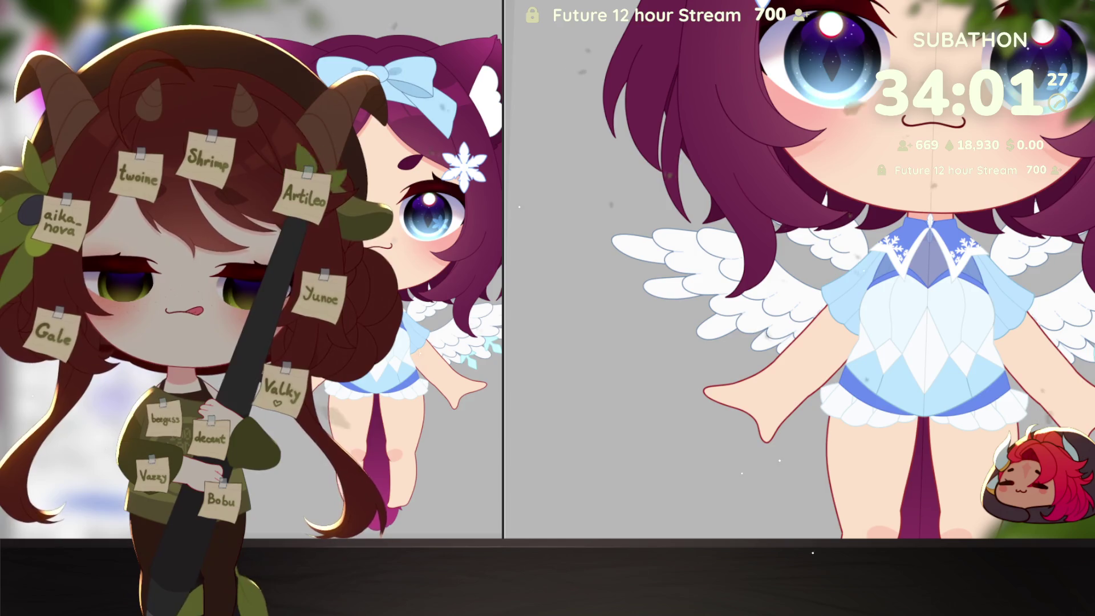
{"action": "scroll", "coordinate": [954, 397], "scroll_direction": "up", "scroll_amount": 2}
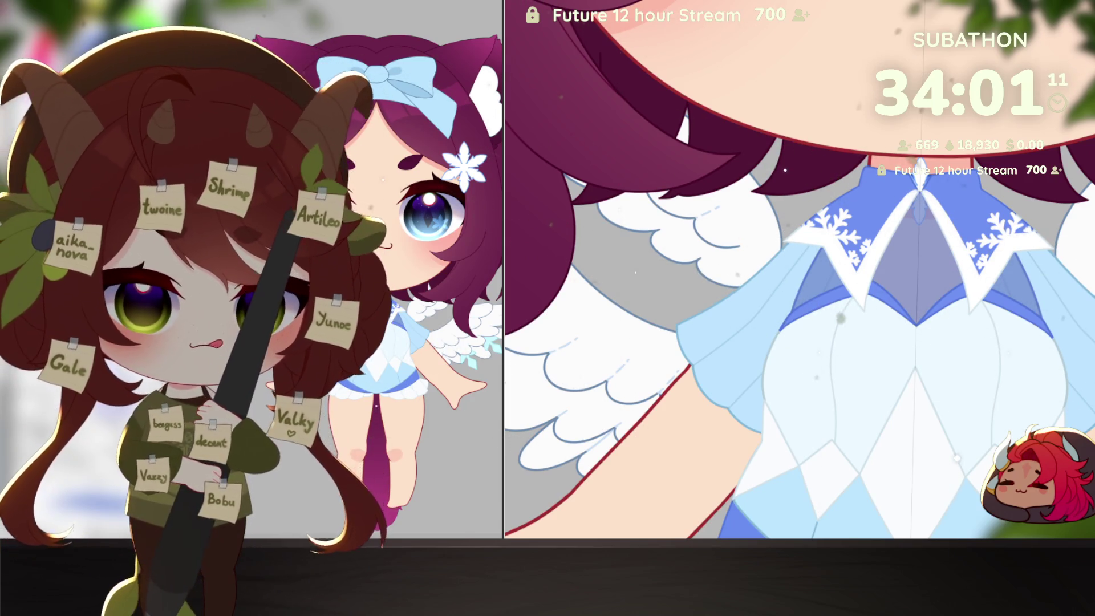
{"action": "left_click", "coordinate": [992, 365]}
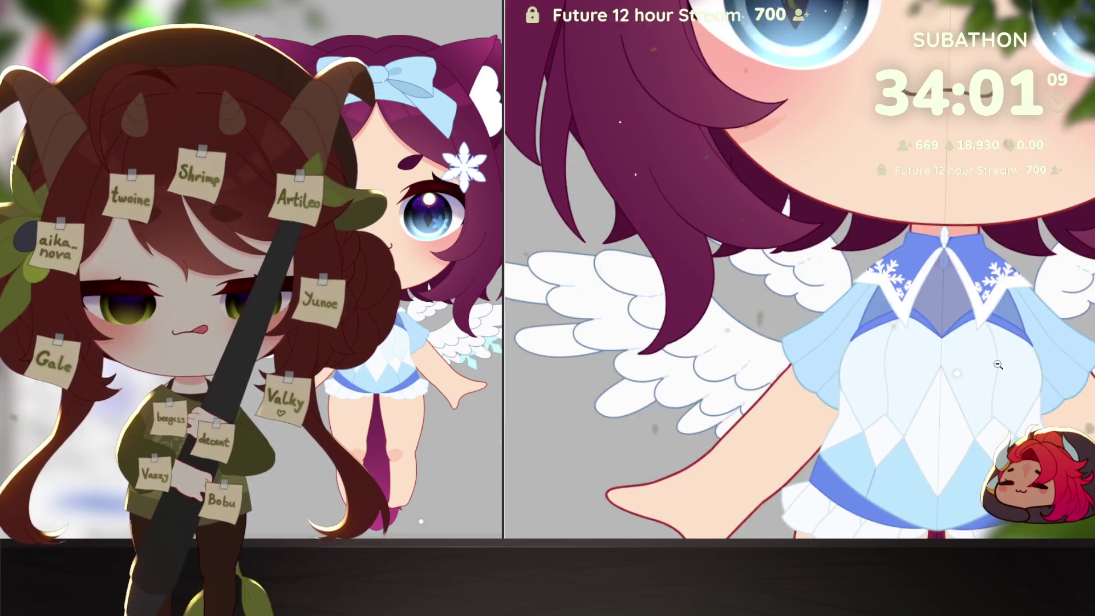
{"action": "left_click_drag", "start_coordinate": [978, 353], "coordinate": [979, 400]}
{"action": "left_click", "coordinate": [979, 400]}
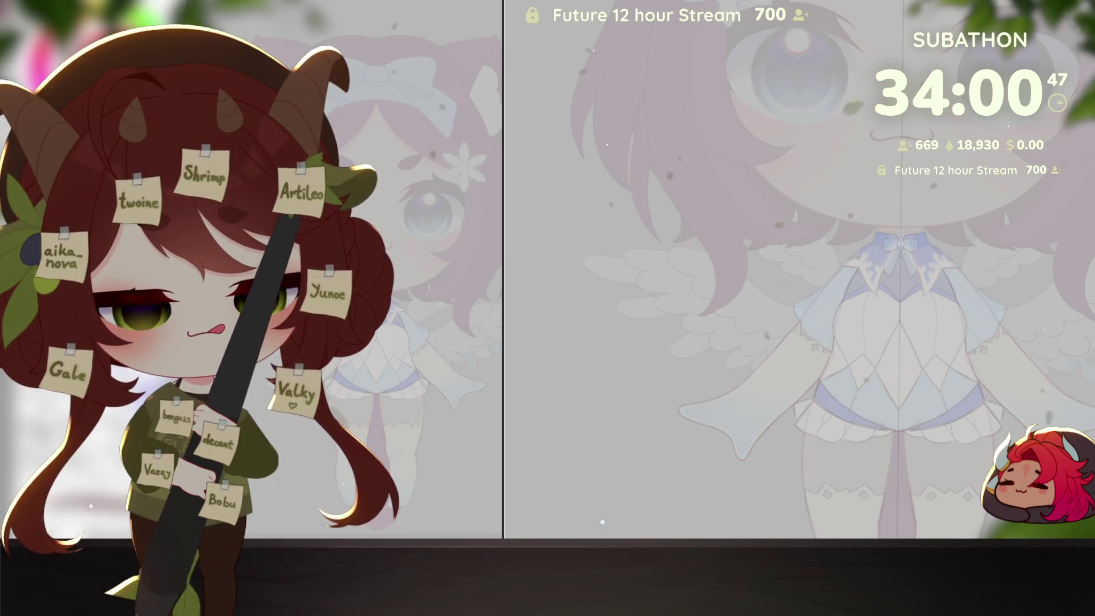
Step: Draw the mirrored outline of both bow loops and the central knot at the neckline
{"action": "left_click", "coordinate": [896, 240]}
{"action": "left_click_drag", "start_coordinate": [896, 240], "coordinate": [993, 417]}
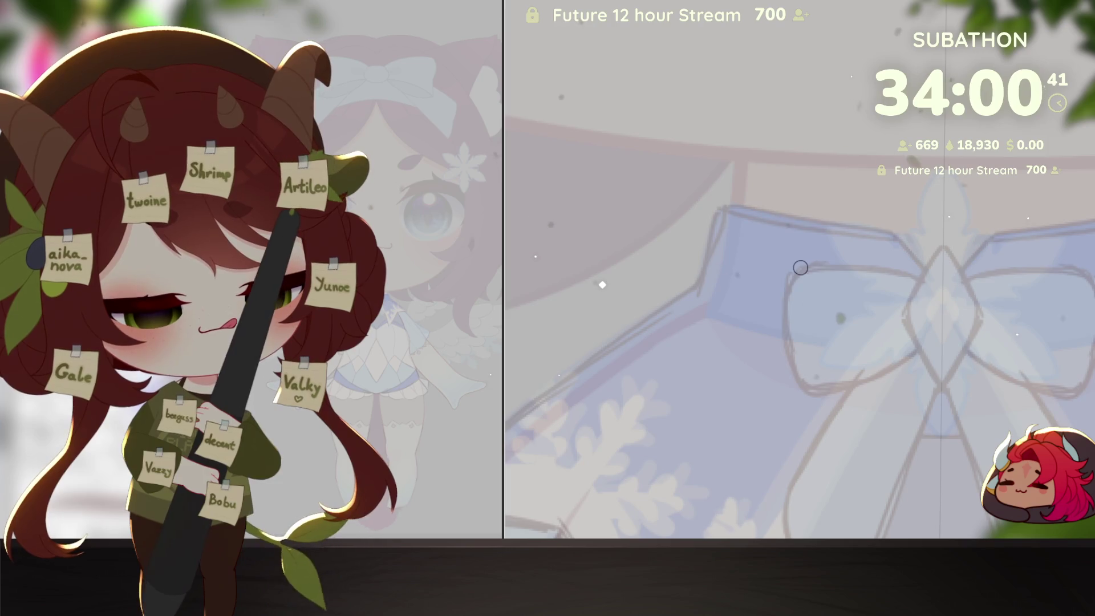
{"action": "mouse_move", "coordinate": [925, 288]}
{"action": "left_mouse_down"}
{"action": "mouse_move", "coordinate": [844, 262]}
{"action": "mouse_move", "coordinate": [793, 270]}
{"action": "left_mouse_up"}
{"action": "mouse_move", "coordinate": [787, 321]}
{"action": "left_mouse_down"}
{"action": "mouse_move", "coordinate": [816, 397]}
{"action": "mouse_move", "coordinate": [907, 356]}
{"action": "mouse_move", "coordinate": [943, 310]}
{"action": "mouse_move", "coordinate": [928, 286]}
{"action": "left_mouse_up"}
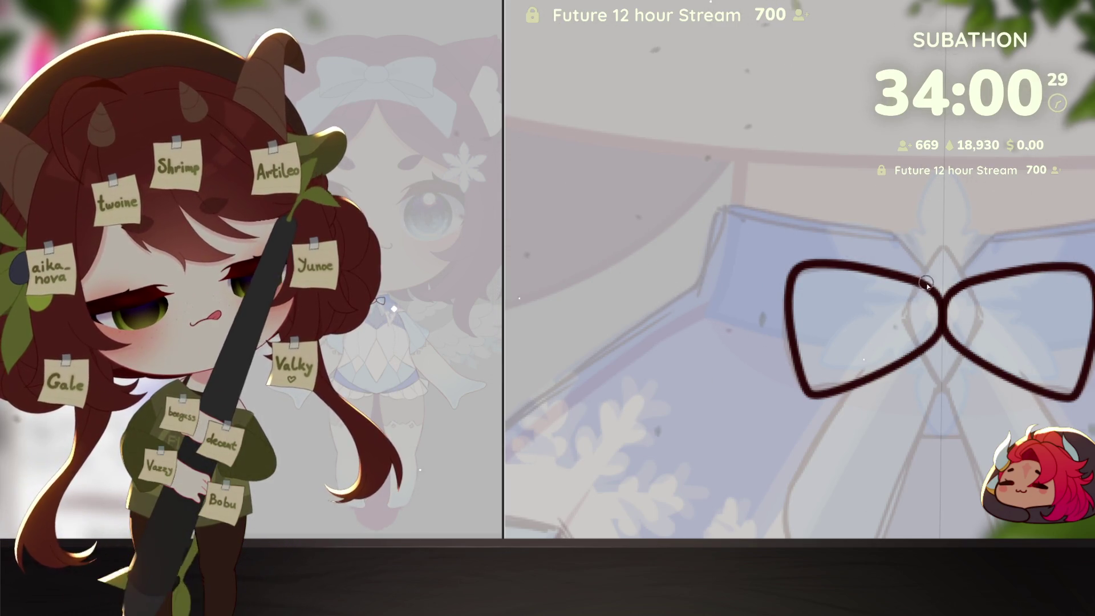
{"action": "left_click_drag", "start_coordinate": [927, 283], "coordinate": [939, 335]}
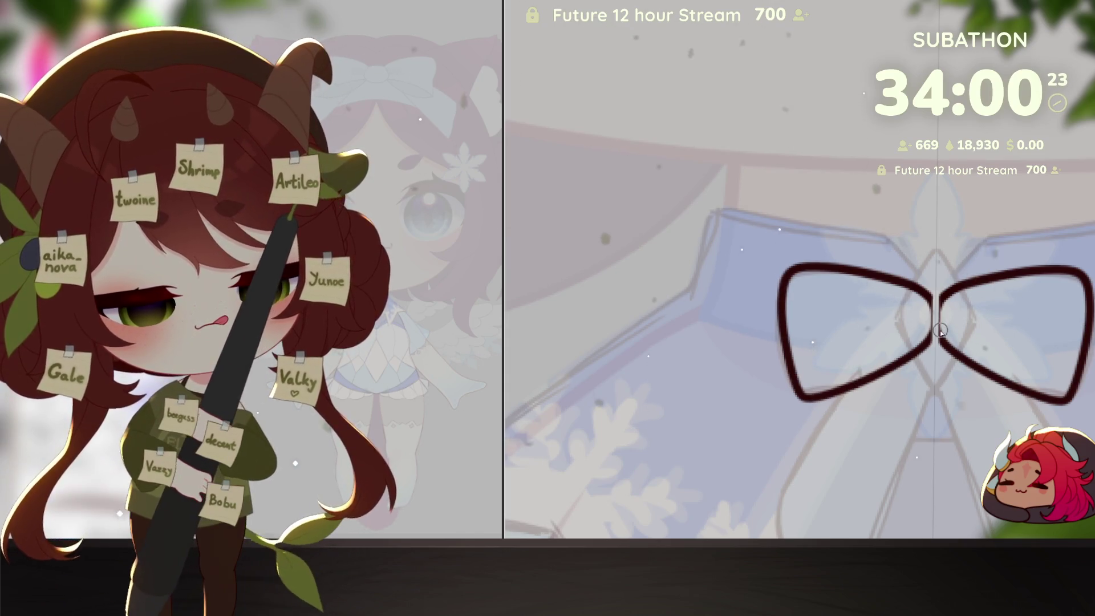
{"action": "left_click_drag", "start_coordinate": [937, 342], "coordinate": [942, 306]}
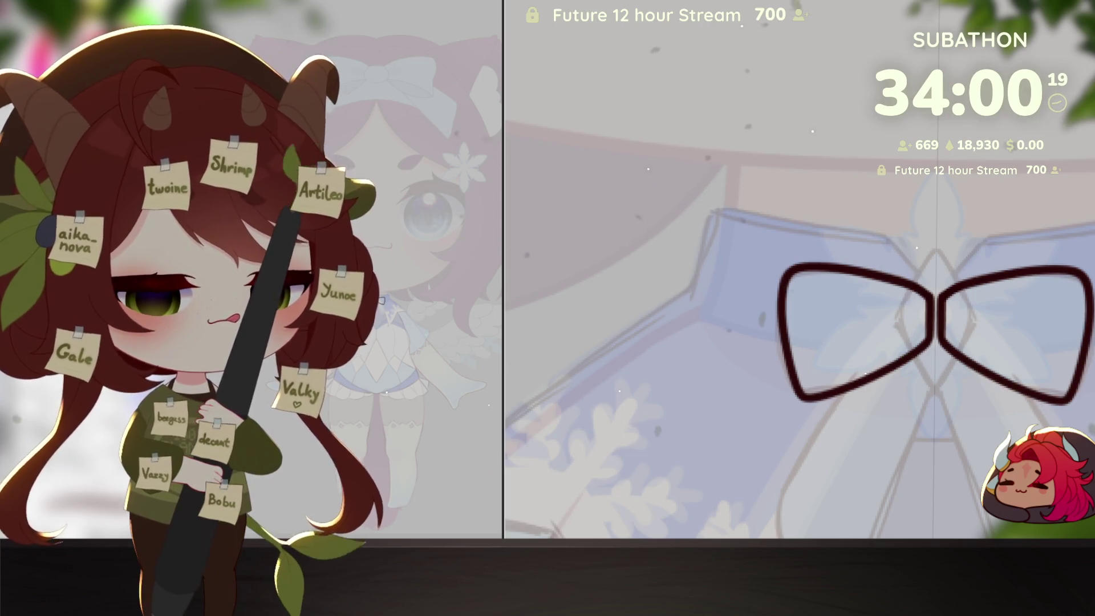
Step: Select the bow loops' interior, fill it light blue, and deselect
{"action": "left_click", "coordinate": [1016, 302]}
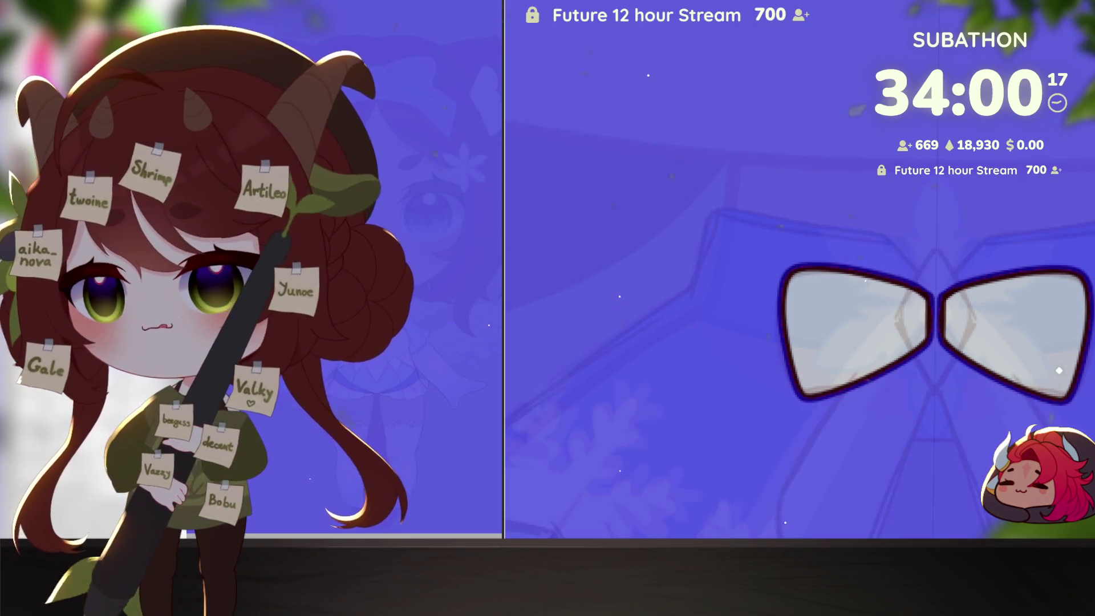
{"action": "key", "text": "ctrl+shift+i"}
{"action": "key", "text": "g"}
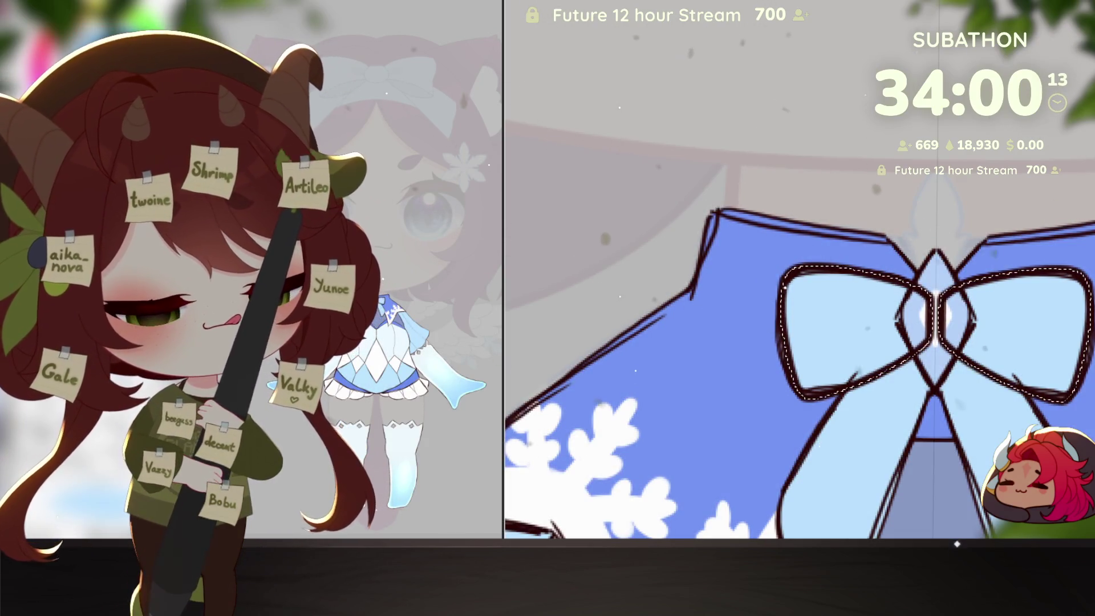
{"action": "key", "text": "ctrl+d"}
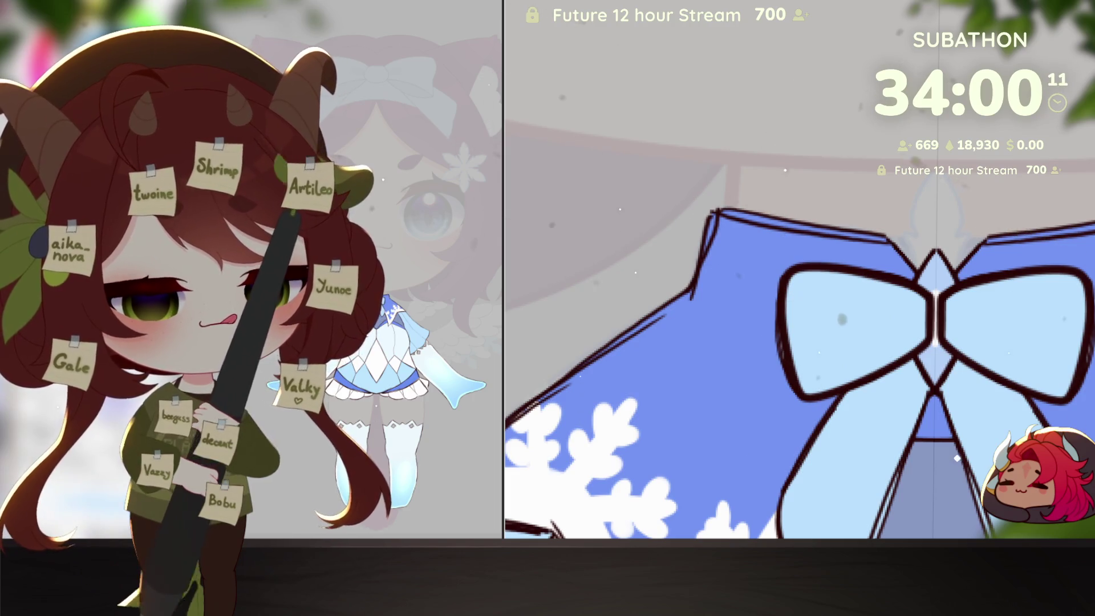
{"action": "scroll", "coordinate": [798, 268], "scroll_direction": "down", "scroll_amount": 5}
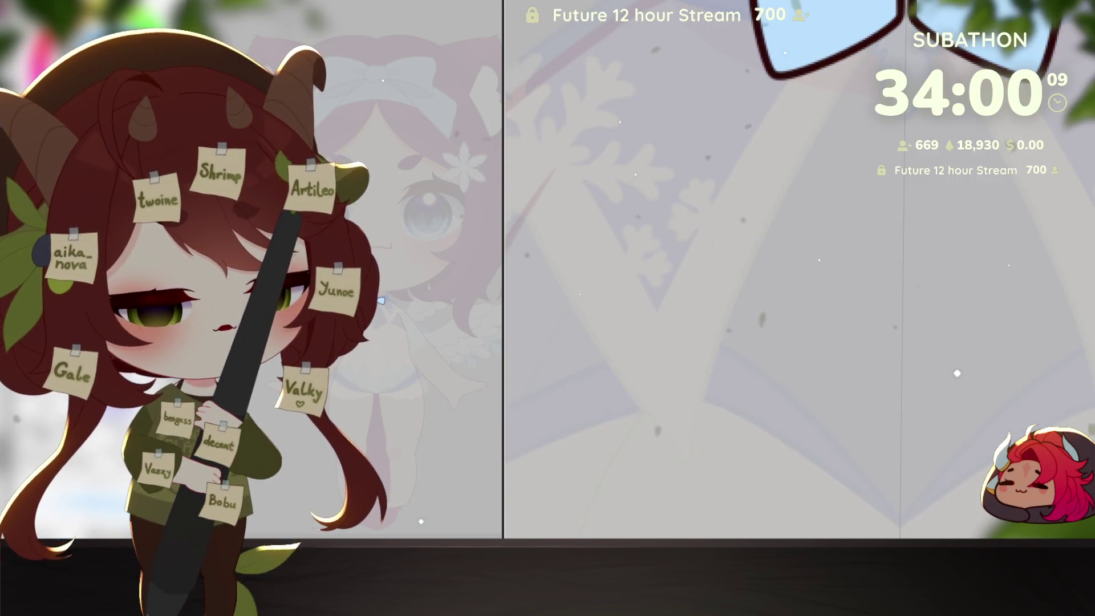
{"action": "scroll", "coordinate": [1007, 426], "scroll_direction": "up", "scroll_amount": 5}
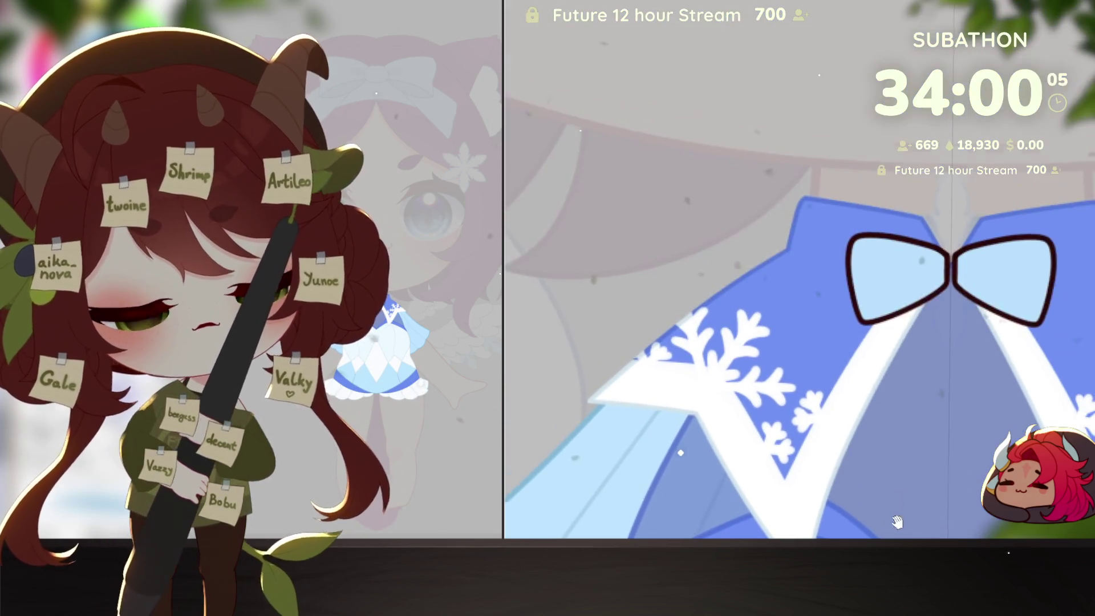
{"action": "scroll", "coordinate": [1007, 427], "scroll_direction": "up", "scroll_amount": 3}
{"action": "left_click_drag", "start_coordinate": [968, 427], "coordinate": [908, 426]}
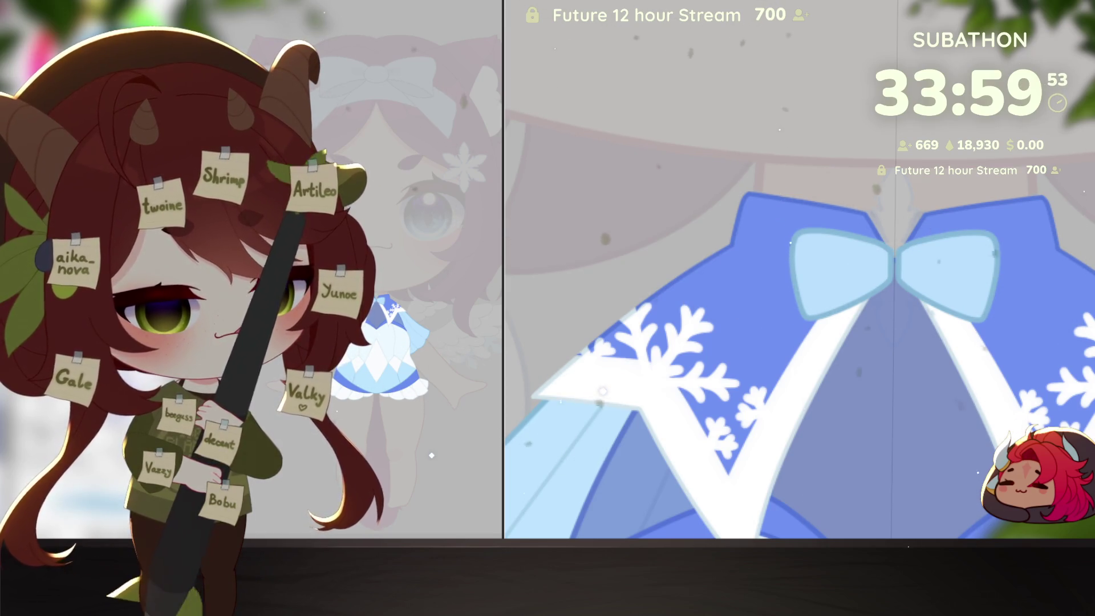
Step: Show the hidden sketch layers with the leg and sleeve sketches faded
{"action": "key", "text": "ctrl+z"}
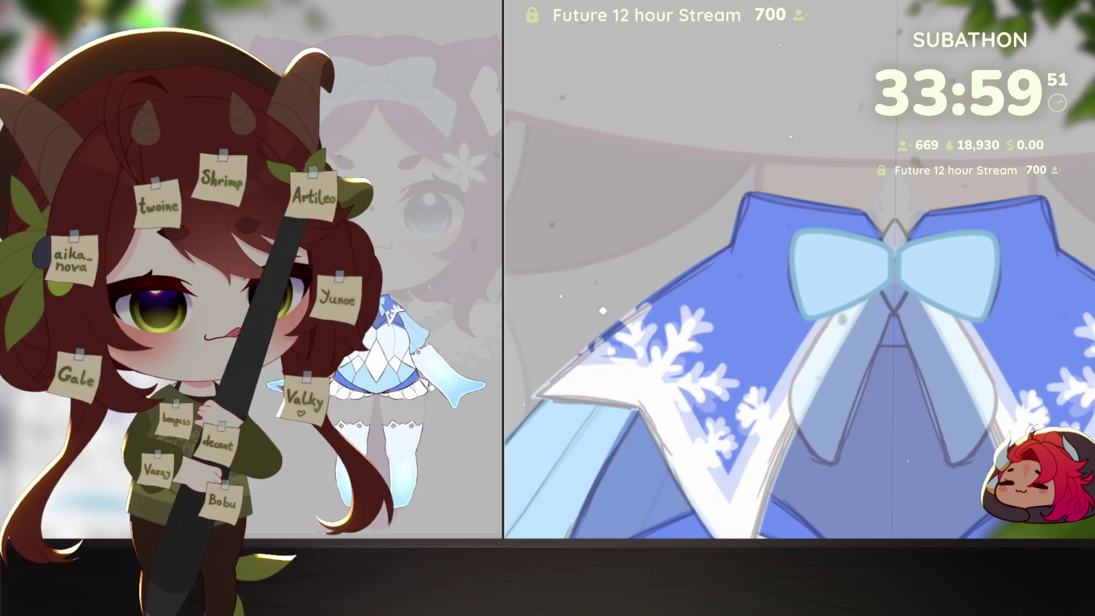
{"action": "key", "text": "ctrl+z"}
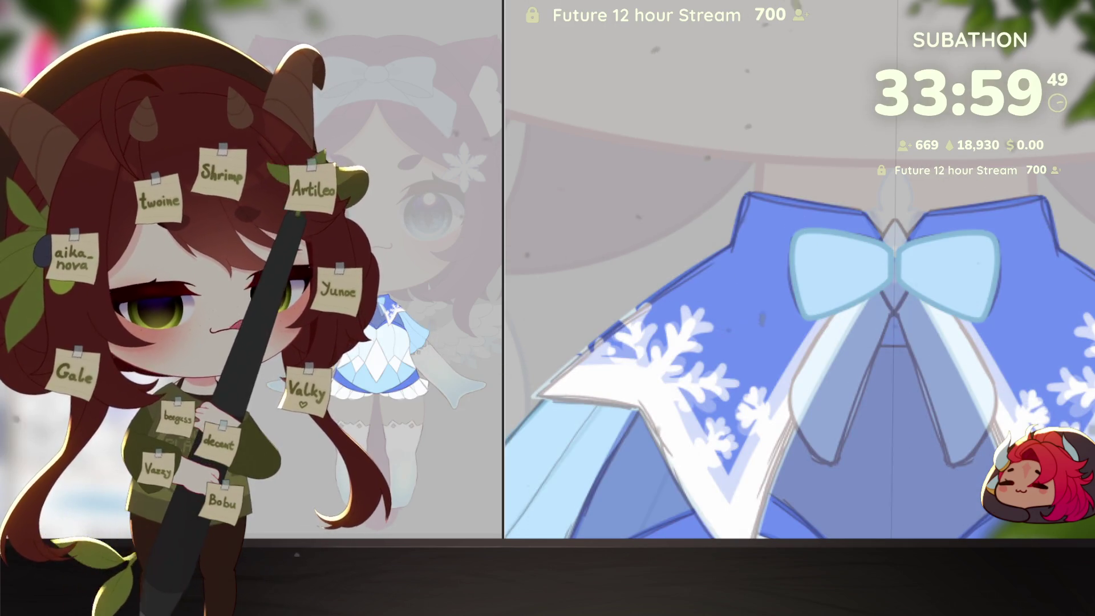
{"action": "scroll", "coordinate": [819, 398], "scroll_direction": "up", "scroll_amount": 3}
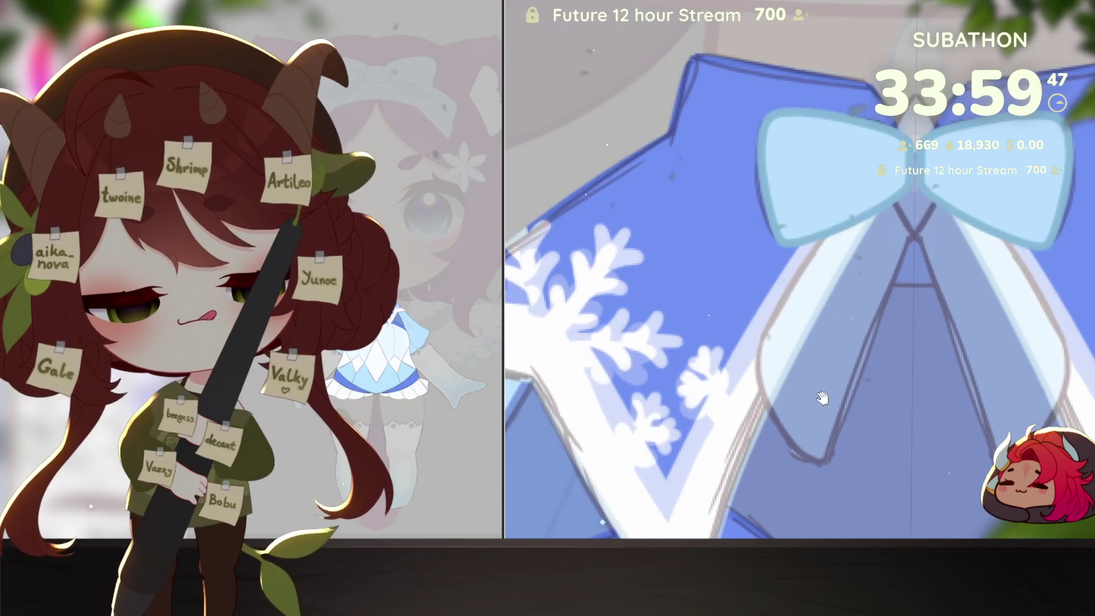
Step: Draw two mirrored ribbon tails from the bow, filling them and their outlines light blue
{"action": "mouse_move", "coordinate": [882, 161]}
{"action": "left_mouse_down"}
{"action": "mouse_move", "coordinate": [807, 257]}
{"action": "mouse_move", "coordinate": [744, 366]}
{"action": "mouse_move", "coordinate": [781, 421]}
{"action": "mouse_move", "coordinate": [831, 458]}
{"action": "mouse_move", "coordinate": [902, 162]}
{"action": "left_mouse_up"}
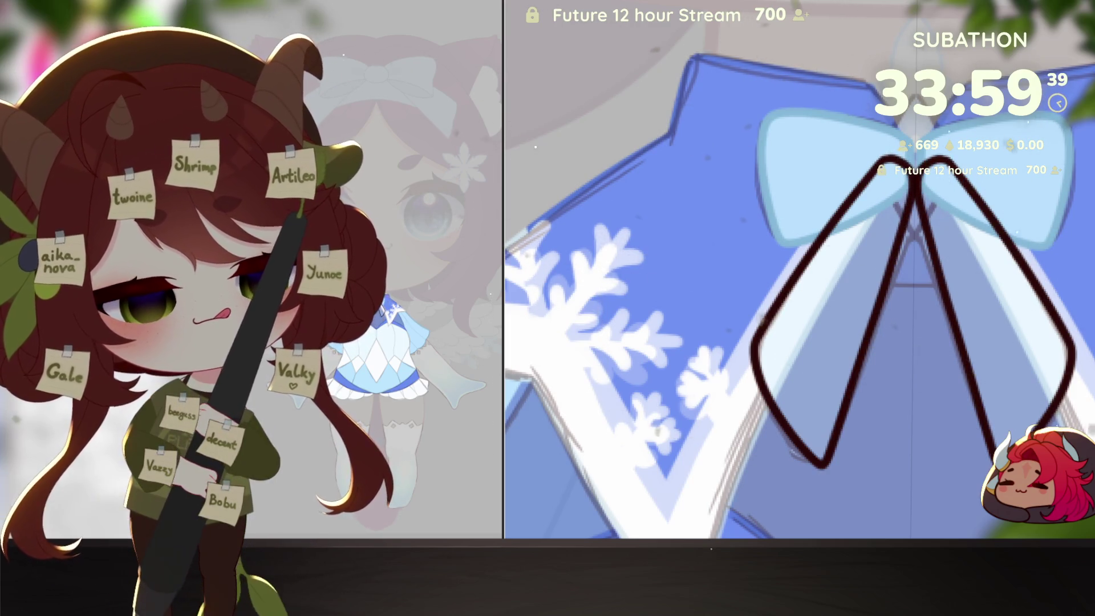
{"action": "left_click", "coordinate": [821, 342]}
{"action": "key", "text": "alt+BackSpace"}
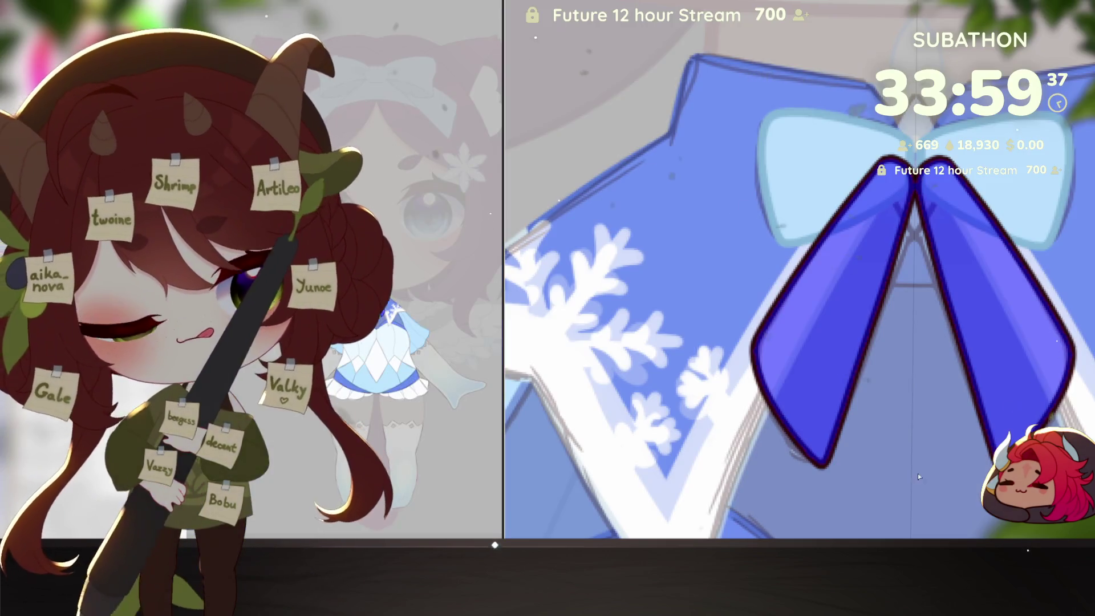
{"action": "key", "text": "ctrl+z"}
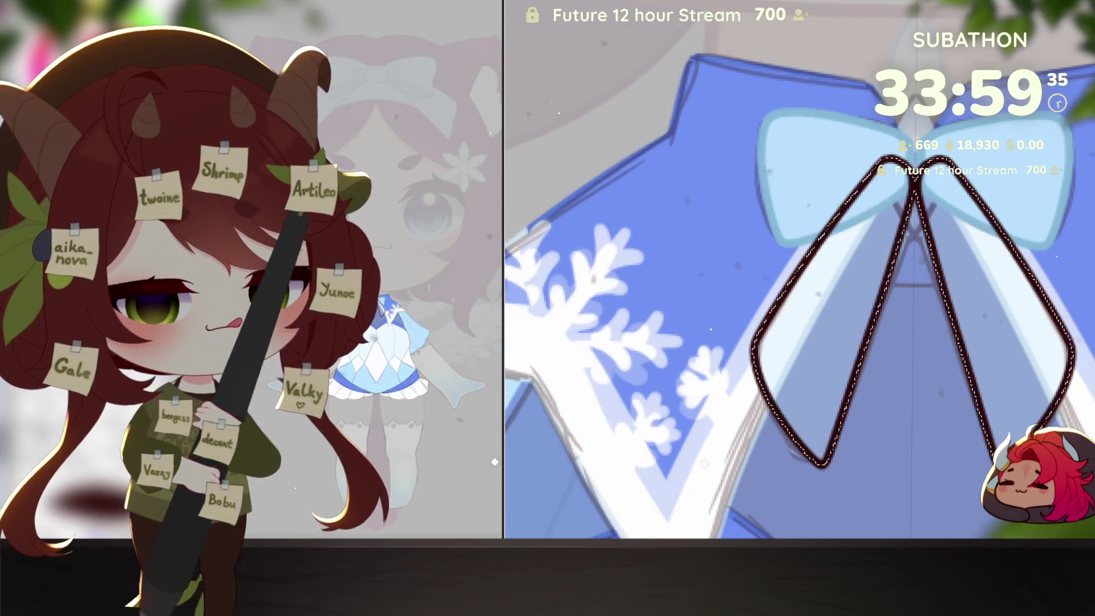
{"action": "key", "text": "alt+BackSpace"}
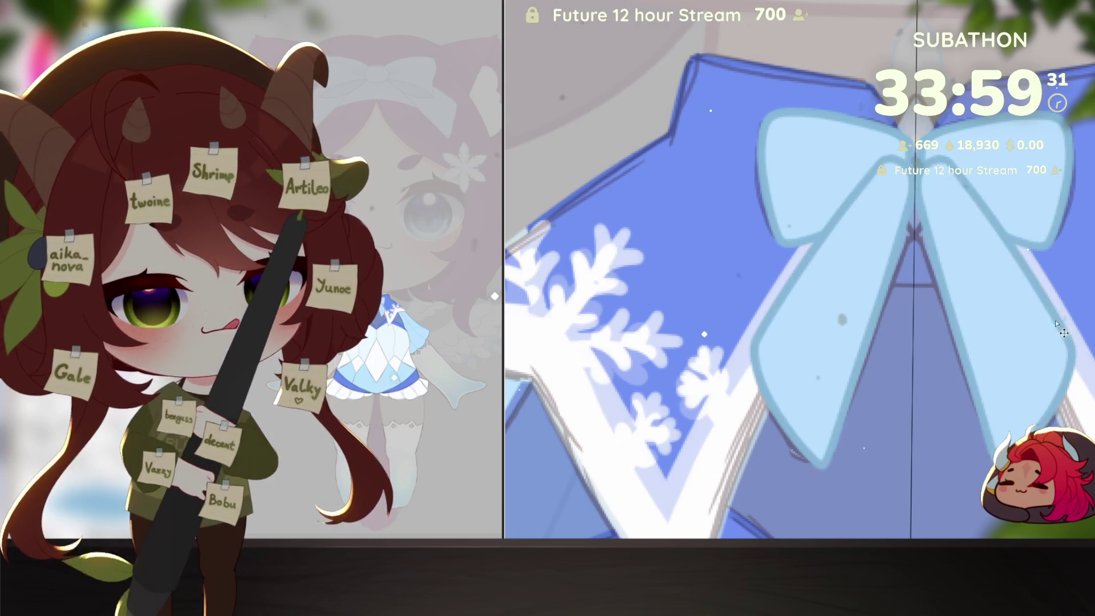
{"action": "key", "text": "ctrl+minus"}
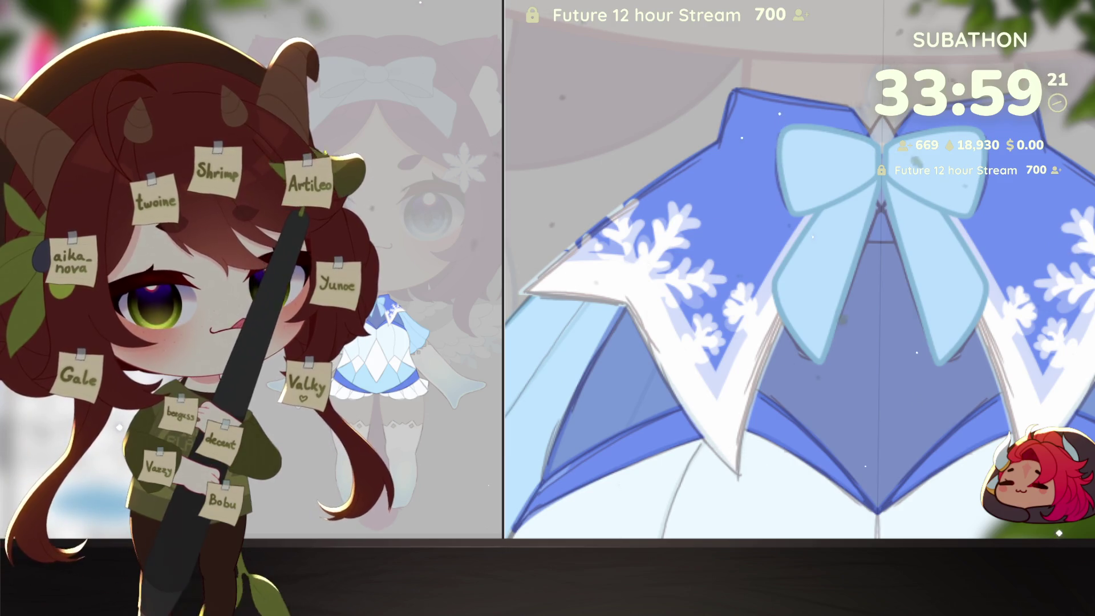
Step: With the coloured bow hidden, draw the diamond-shaped centre knot outline
{"action": "key", "text": "ctrl+z"}
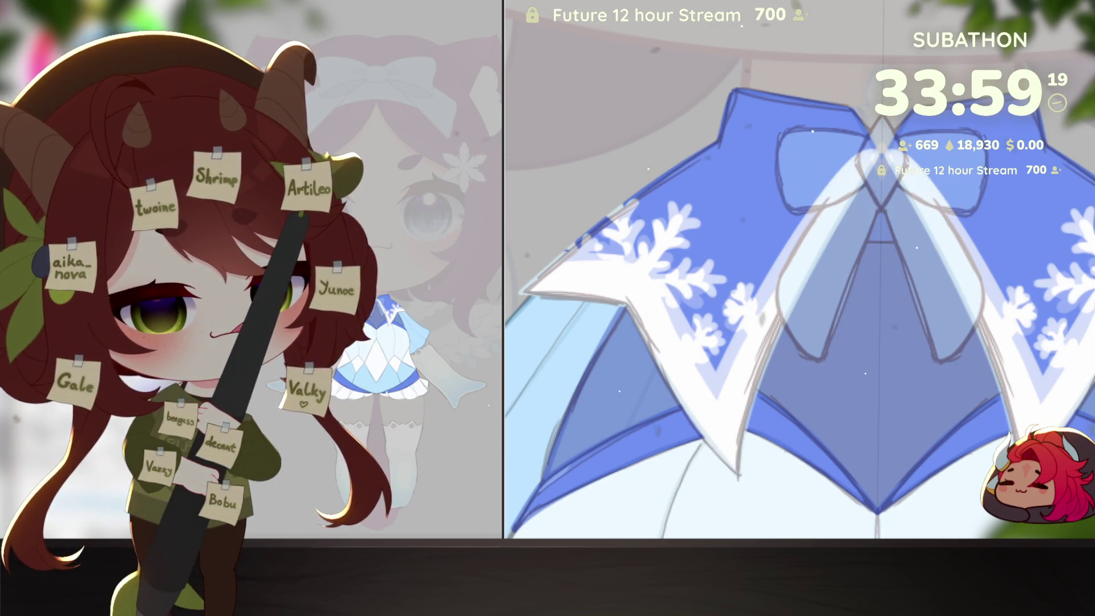
{"action": "scroll", "coordinate": [861, 305], "scroll_direction": "up", "scroll_amount": 5}
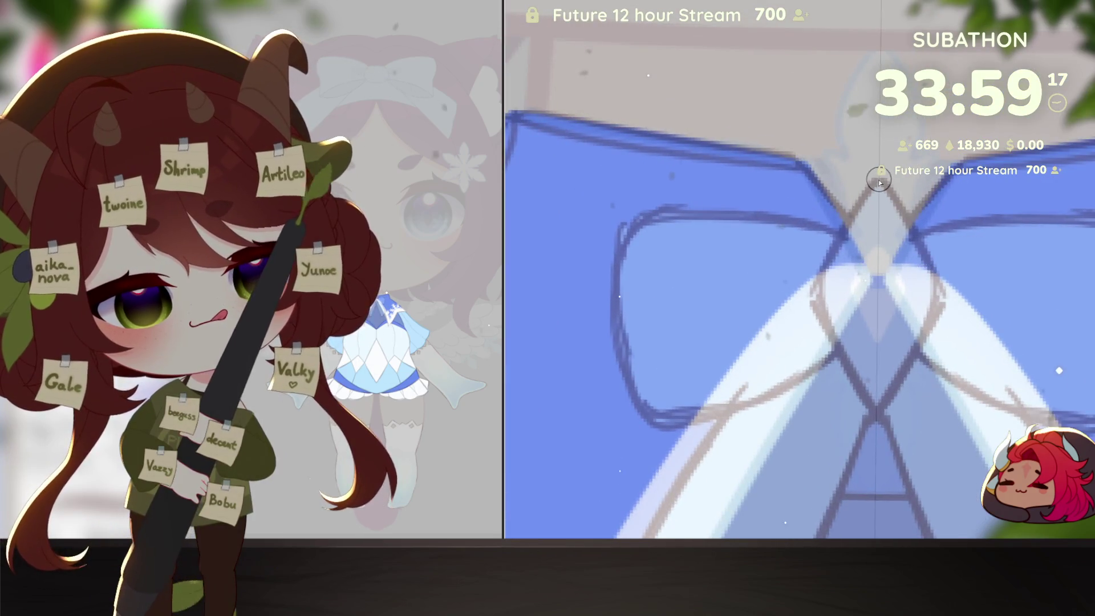
{"action": "left_click_drag", "start_coordinate": [878, 181], "coordinate": [843, 242]}
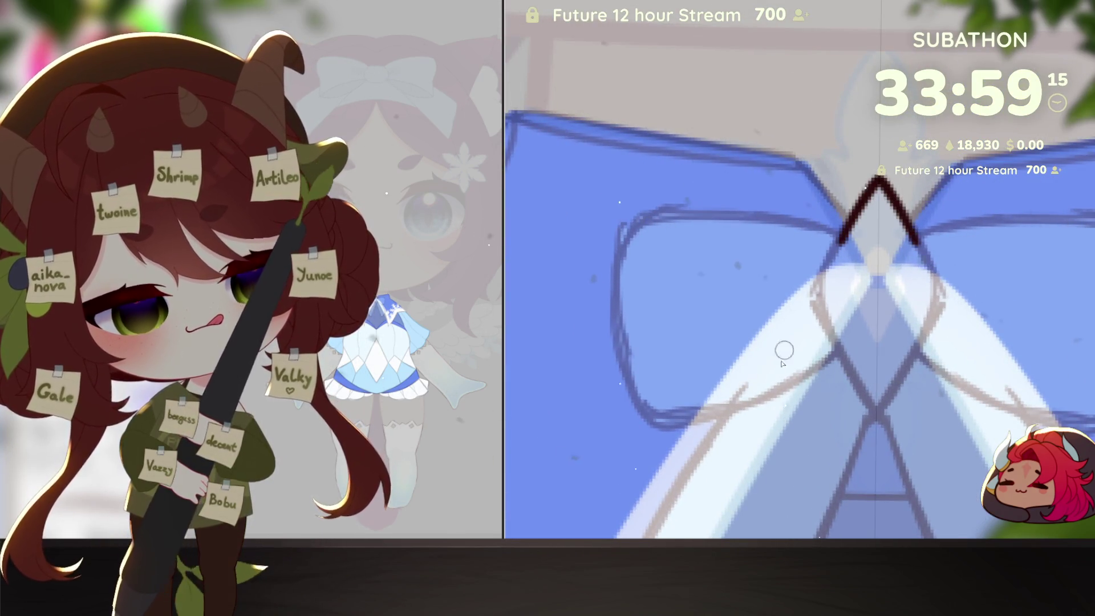
{"action": "key", "text": "ctrl+z"}
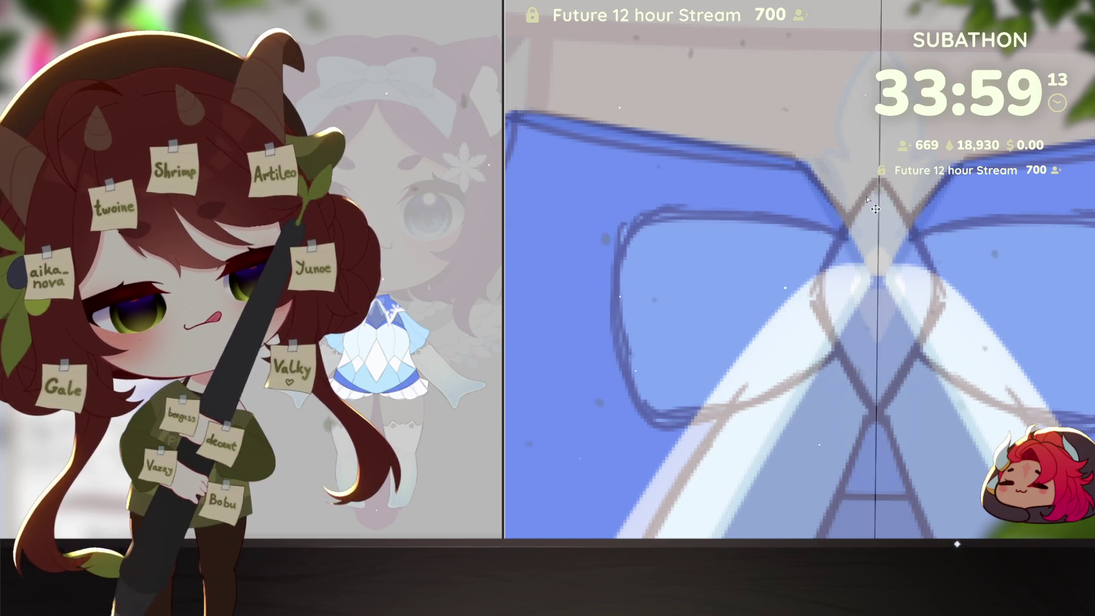
{"action": "left_click_drag", "start_coordinate": [907, 215], "coordinate": [866, 213]}
{"action": "key", "text": "ctrl+z"}
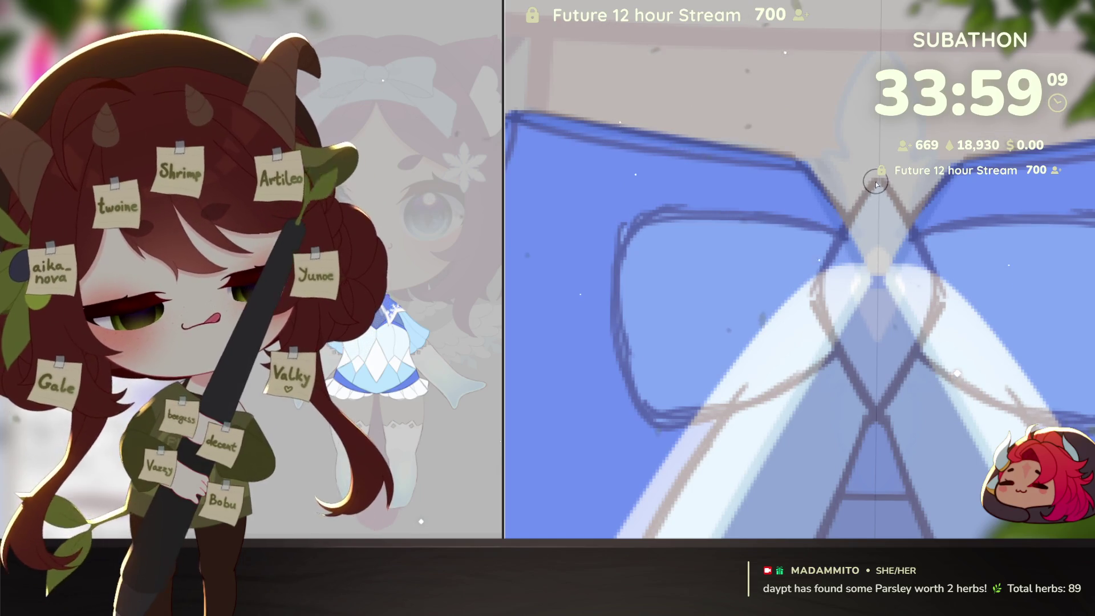
{"action": "mouse_move", "coordinate": [876, 183]}
{"action": "left_mouse_down"}
{"action": "mouse_move", "coordinate": [889, 197]}
{"action": "mouse_move", "coordinate": [844, 242]}
{"action": "mouse_move", "coordinate": [829, 336]}
{"action": "mouse_move", "coordinate": [879, 408]}
{"action": "left_mouse_up"}
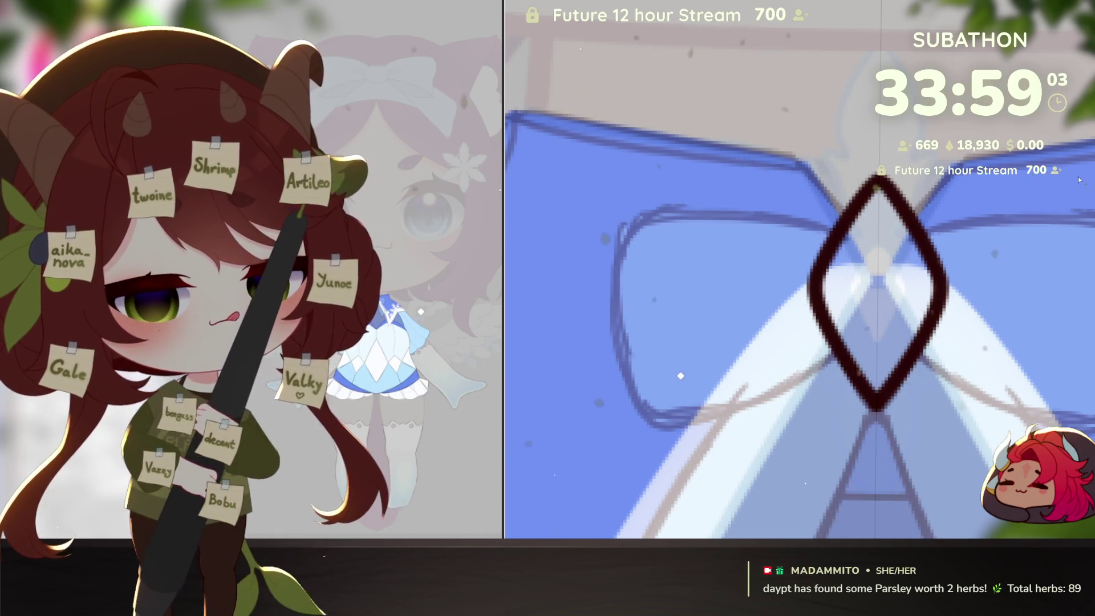
Step: Fill the diamond with a pale blue gem, restore the coloured bow, and add a white highlight
{"action": "key", "text": "ctrl+v"}
{"action": "key", "text": "ctrl+z"}
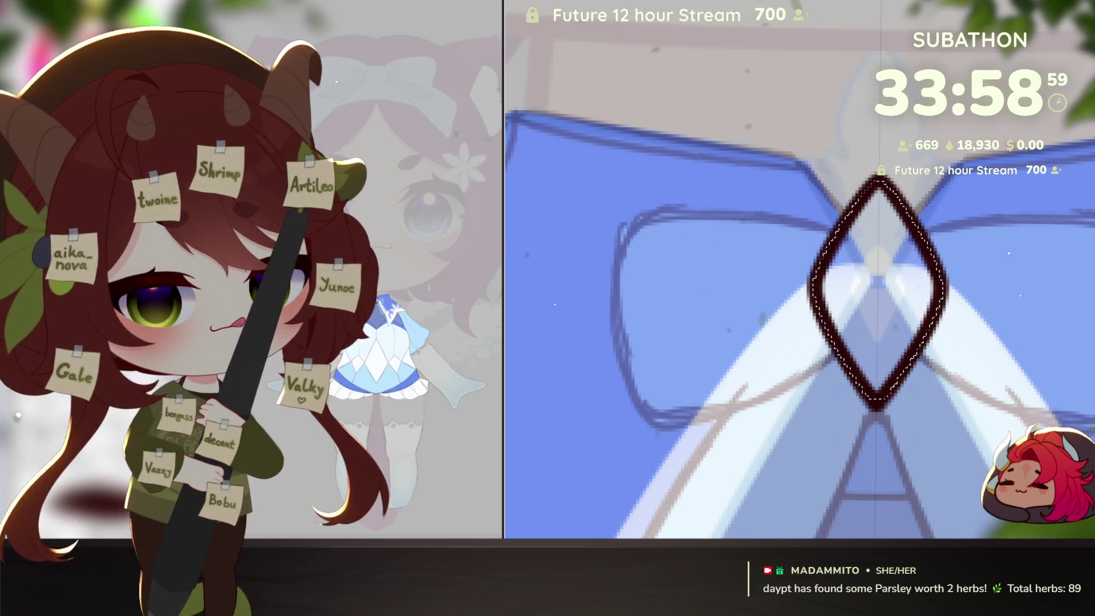
{"action": "key", "text": "ctrl+z"}
{"action": "key", "text": "ctrl+z"}
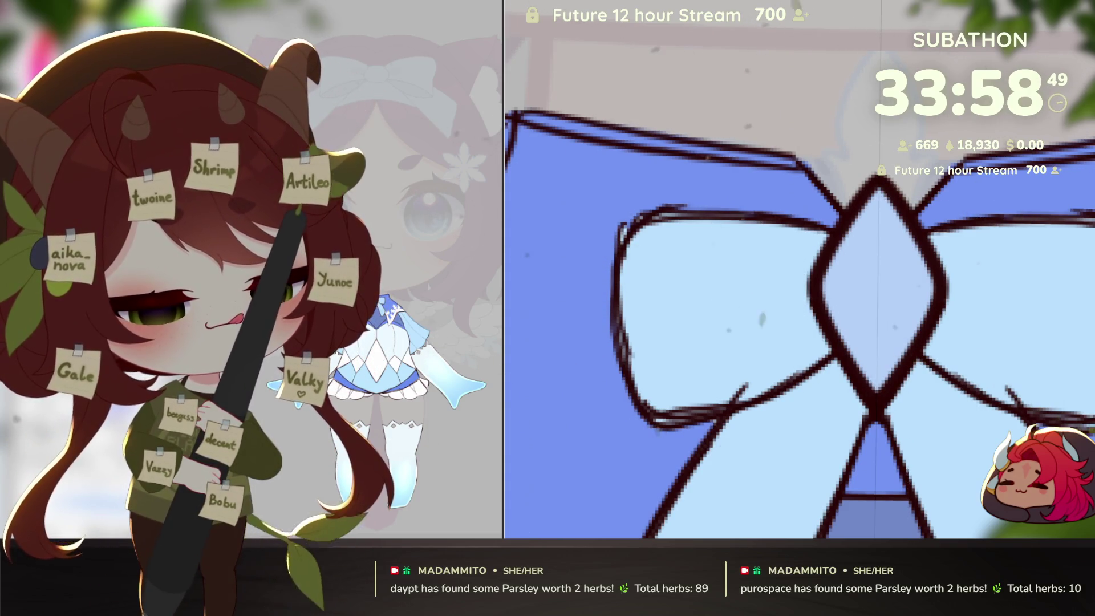
{"action": "left_click_drag", "start_coordinate": [878, 257], "coordinate": [878, 337]}
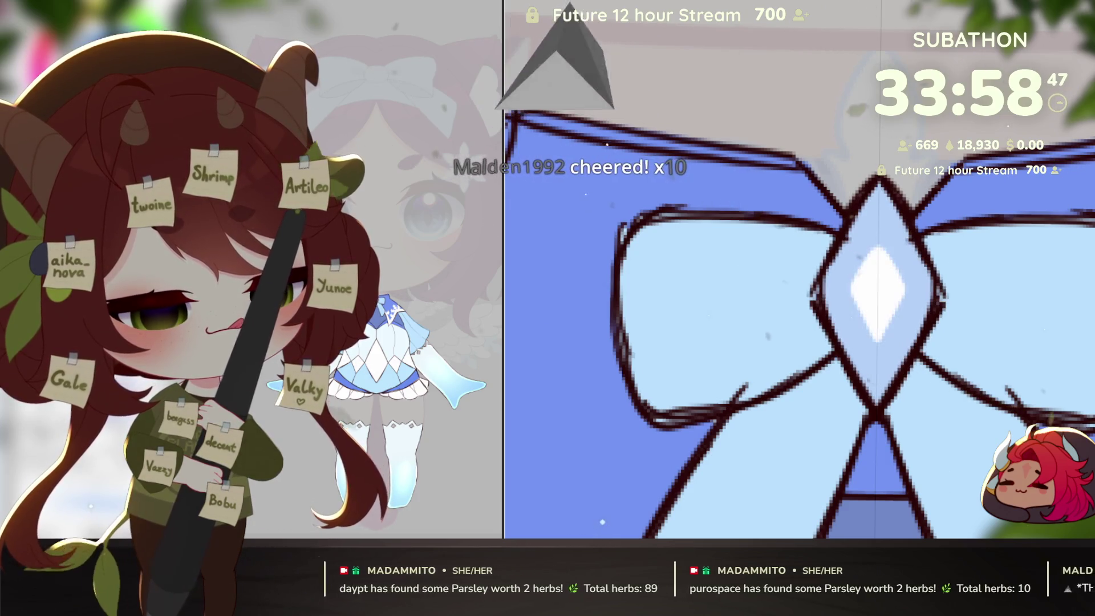
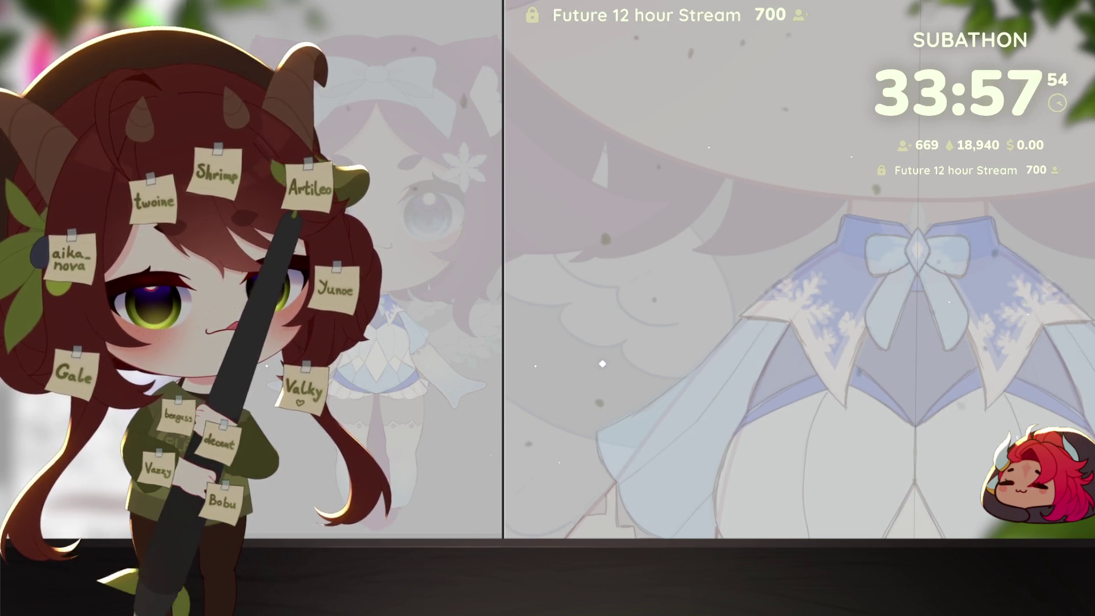
Step: Draw a mirrored curved band across the dress bow and fill its interior solid blue
{"action": "scroll", "coordinate": [748, 359], "scroll_direction": "up", "scroll_amount": 3}
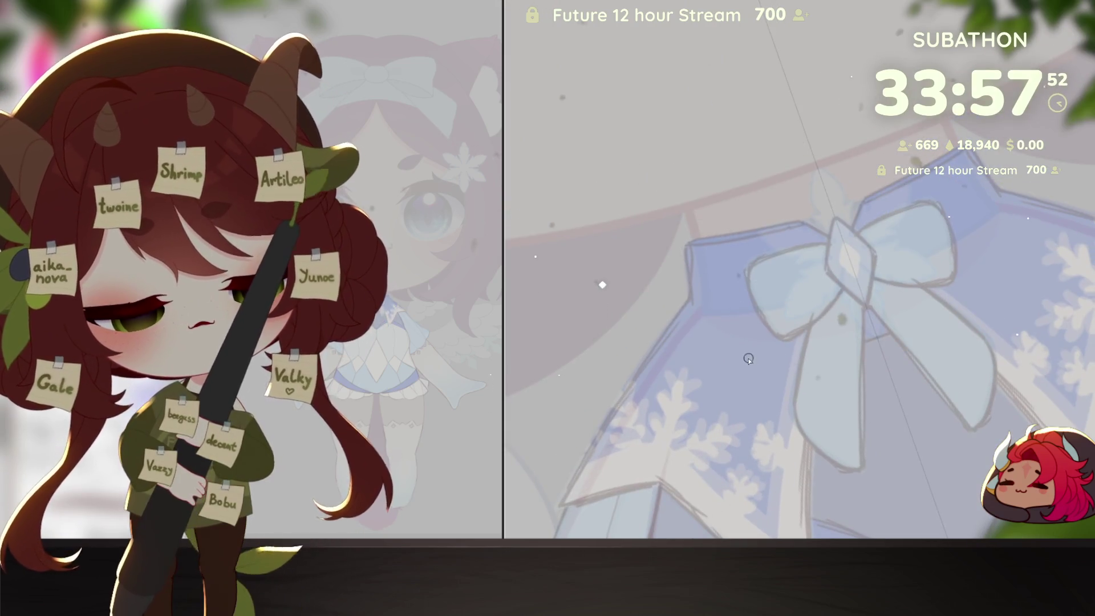
{"action": "left_click_drag", "start_coordinate": [794, 357], "coordinate": [866, 320]}
{"action": "key", "text": "ctrl+z"}
{"action": "left_click_drag", "start_coordinate": [720, 363], "coordinate": [884, 337]}
{"action": "mouse_move", "coordinate": [720, 363]}
{"action": "left_mouse_down"}
{"action": "mouse_move", "coordinate": [726, 313]}
{"action": "mouse_move", "coordinate": [740, 298]}
{"action": "mouse_move", "coordinate": [844, 243]}
{"action": "mouse_move", "coordinate": [741, 274]}
{"action": "left_mouse_up"}
{"action": "key", "text": "ctrl+z"}
{"action": "key", "text": "ctrl+z"}
{"action": "key", "text": "ctrl+z"}
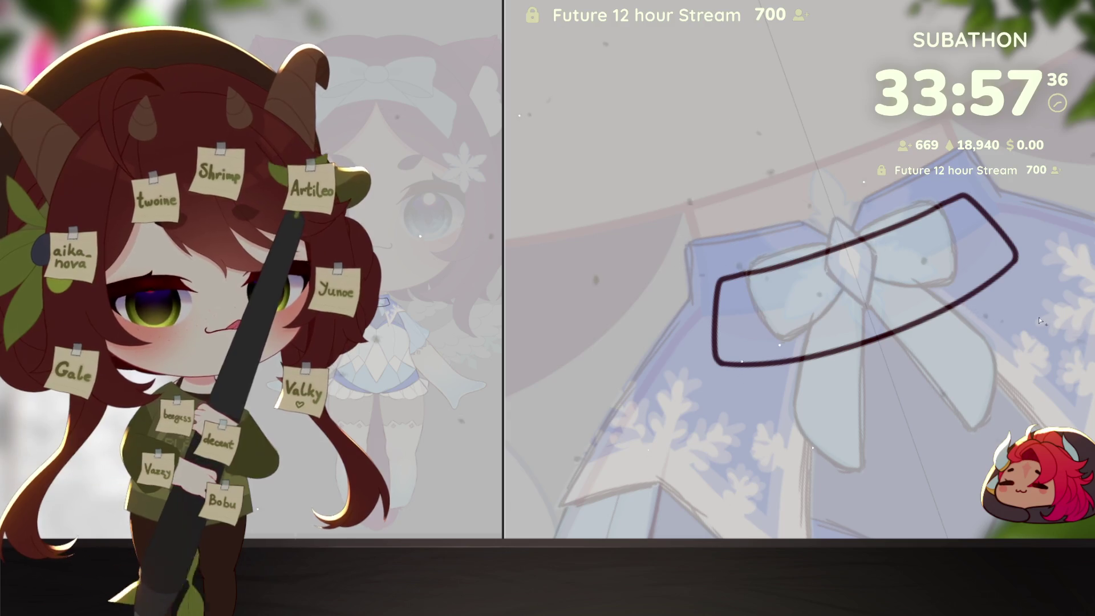
{"action": "left_click", "coordinate": [953, 263]}
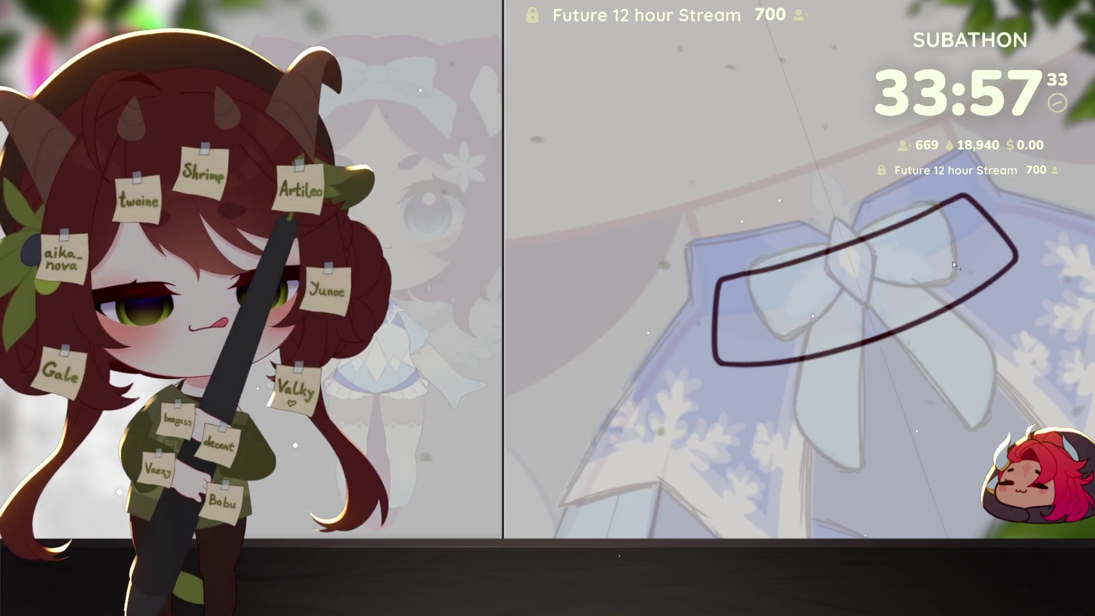
{"action": "left_click", "coordinate": [953, 261]}
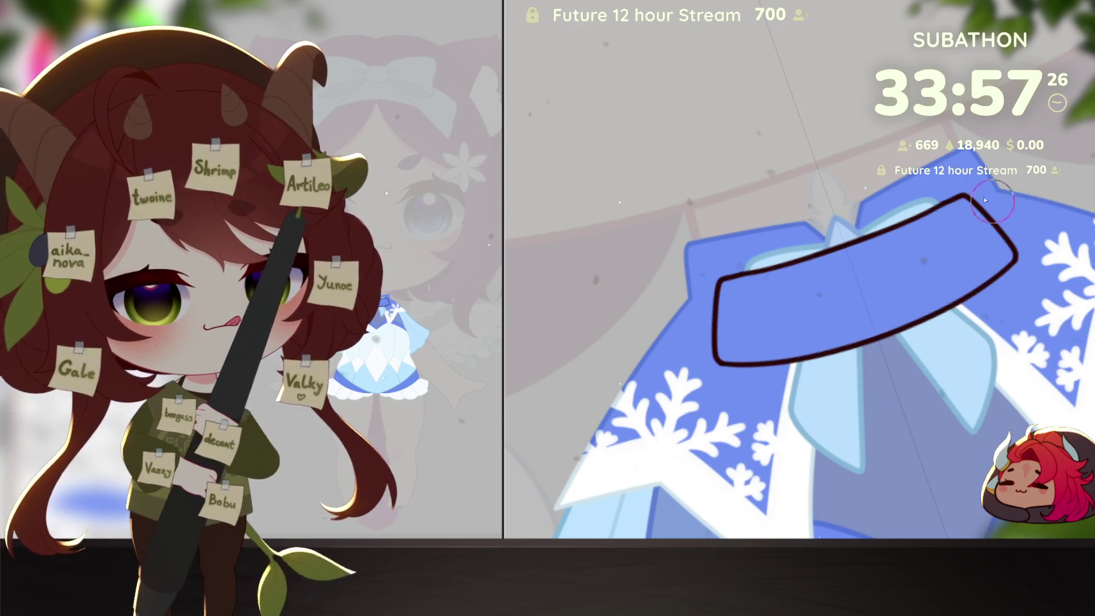
{"action": "scroll", "coordinate": [912, 326], "scroll_direction": "up", "scroll_amount": 3}
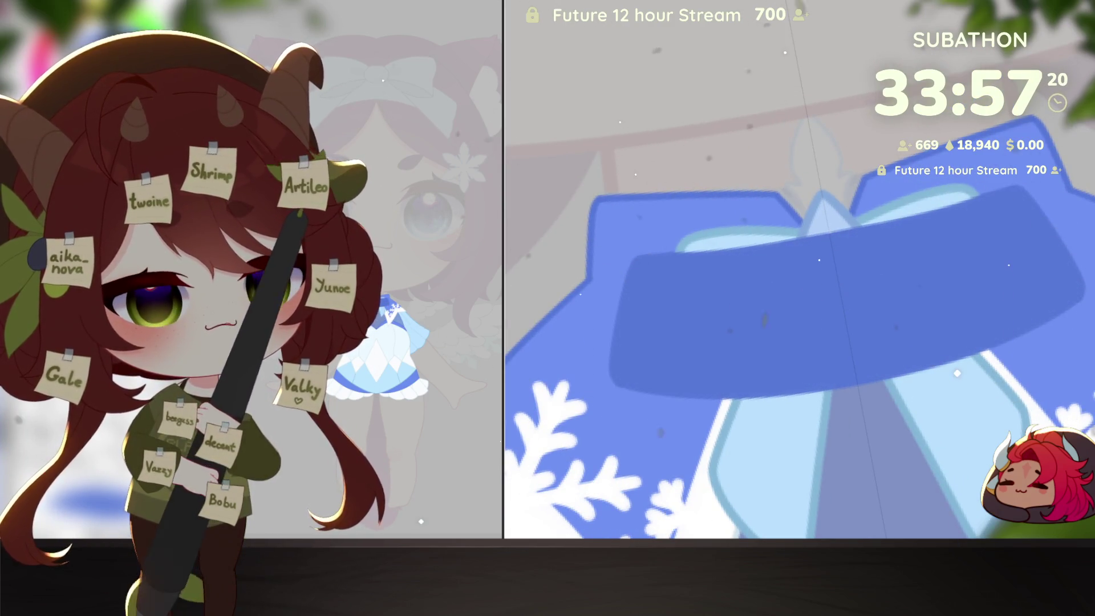
{"action": "scroll", "coordinate": [908, 263], "scroll_direction": "down", "scroll_amount": 5}
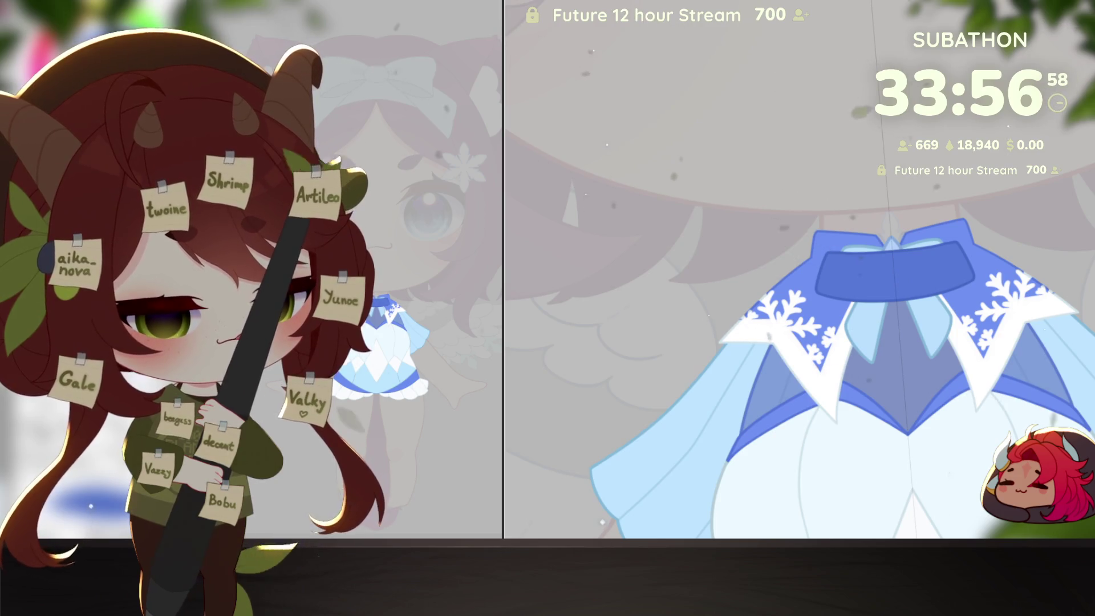
{"action": "key", "text": "ctrl+z"}
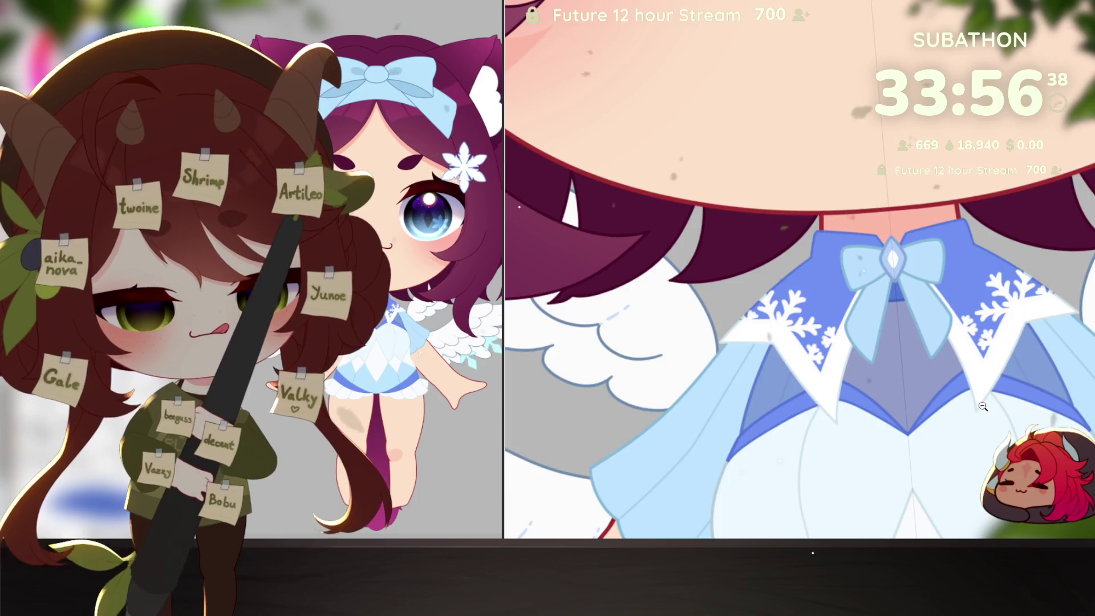
Step: Zoom around the upper body to check the light blue gem bow on the collar
{"action": "scroll", "coordinate": [982, 406], "scroll_direction": "down", "scroll_amount": 5}
{"action": "scroll", "coordinate": [1027, 413], "scroll_direction": "up", "scroll_amount": 2}
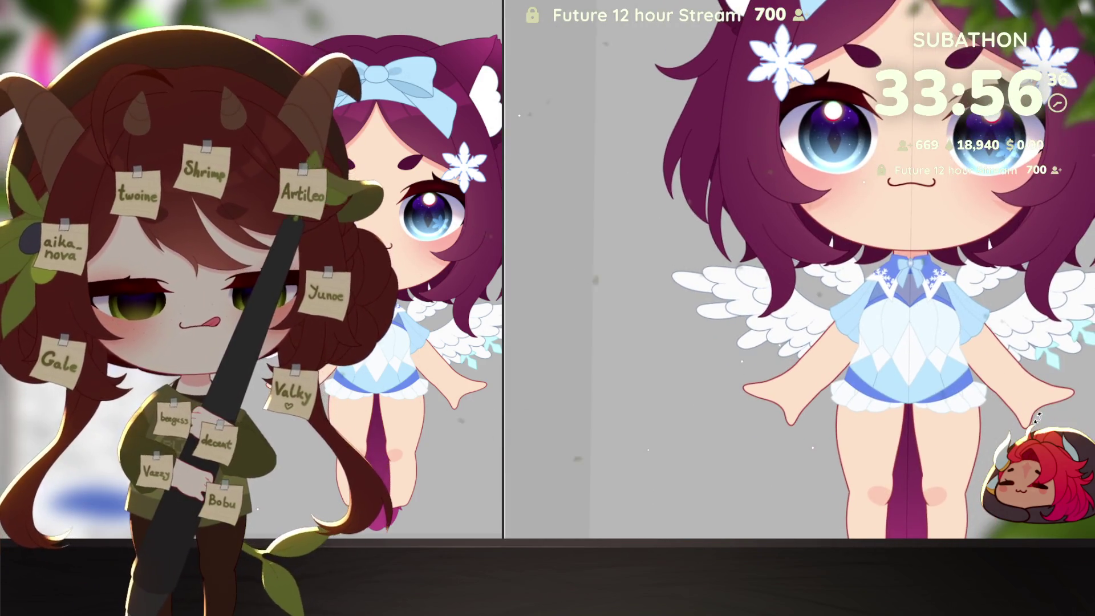
{"action": "scroll", "coordinate": [968, 398], "scroll_direction": "up", "scroll_amount": 6}
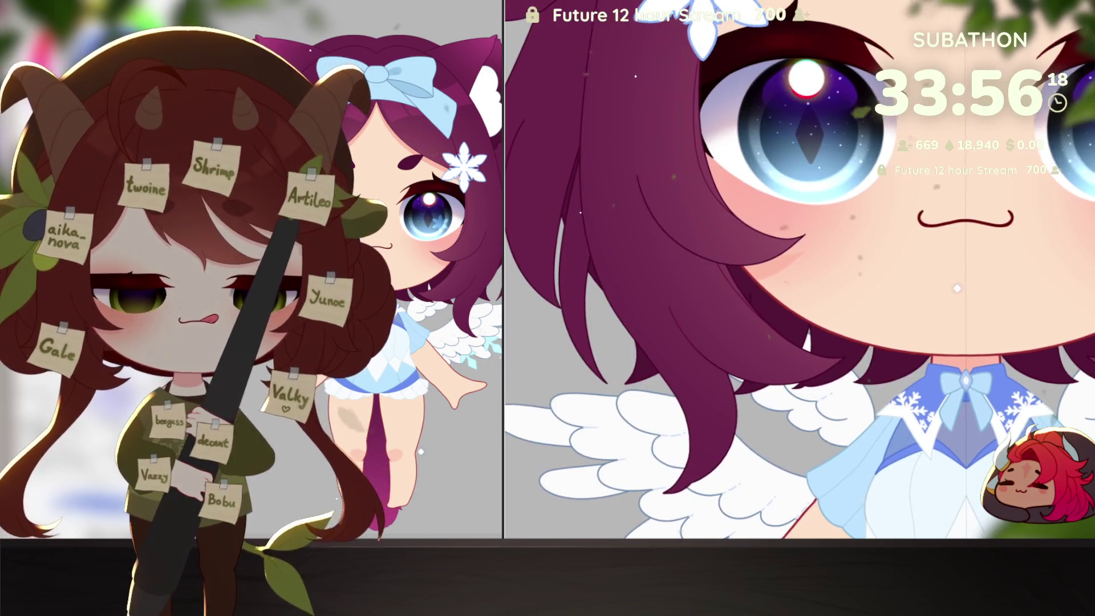
{"action": "left_click", "coordinate": [957, 457], "text": "alt"}
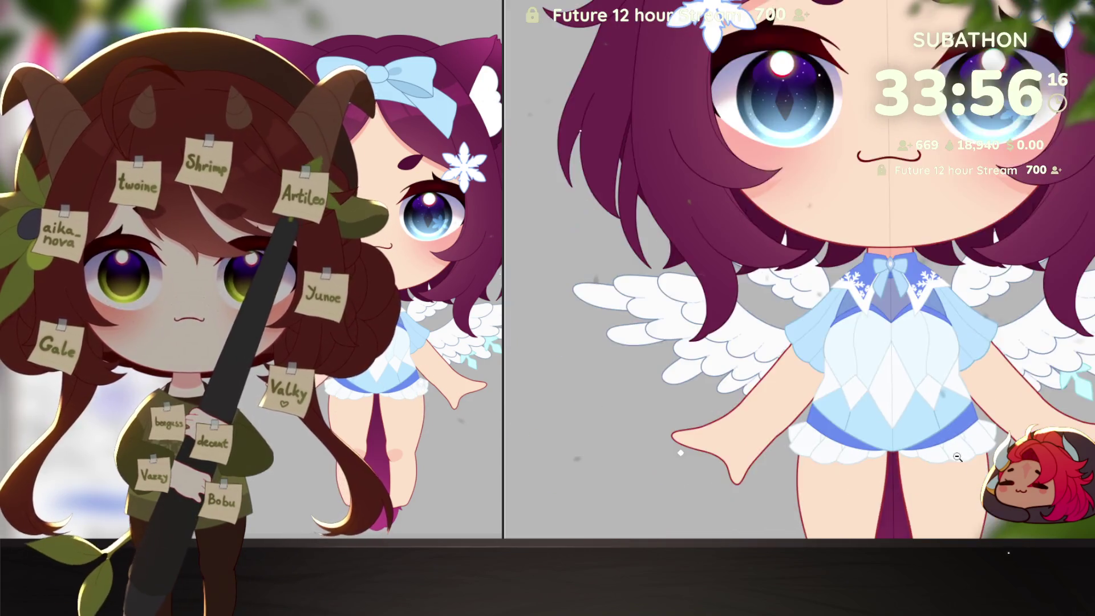
{"action": "scroll", "coordinate": [957, 456], "scroll_direction": "down", "scroll_amount": 3}
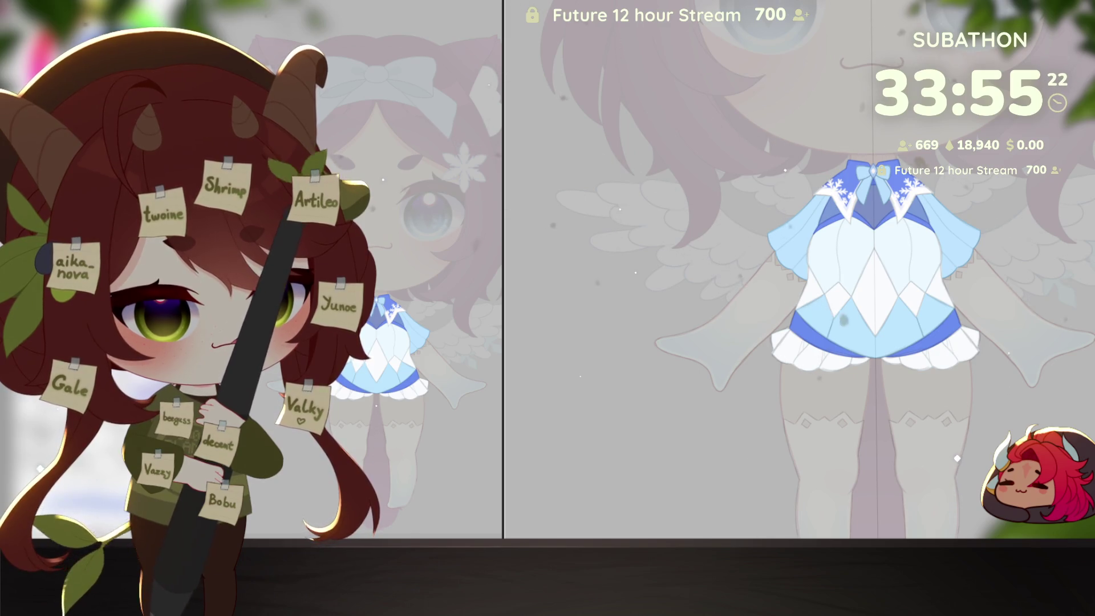
Step: Pan down and zoom in on the bare legs beneath the dress
{"action": "left_click_drag", "start_coordinate": [979, 544], "coordinate": [1007, 415]}
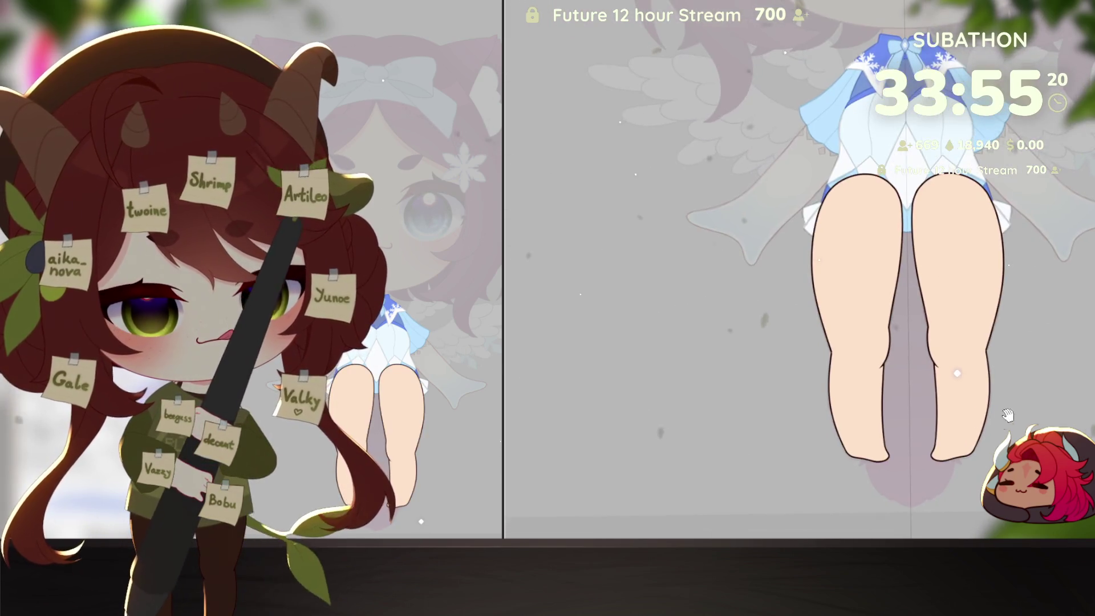
{"action": "scroll", "coordinate": [1008, 415], "scroll_direction": "up", "scroll_amount": 5}
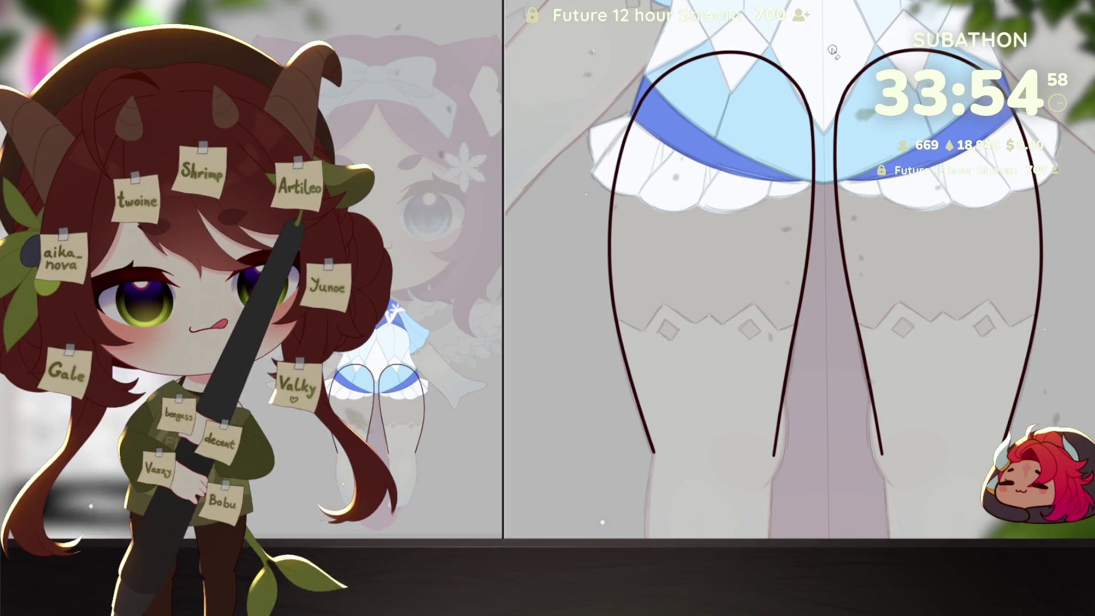
Step: Erase the inner and outer upper leg outlines below the dress hem
{"action": "mouse_move", "coordinate": [832, 50]}
{"action": "left_mouse_down"}
{"action": "mouse_move", "coordinate": [839, 297]}
{"action": "mouse_move", "coordinate": [863, 302]}
{"action": "left_mouse_up"}
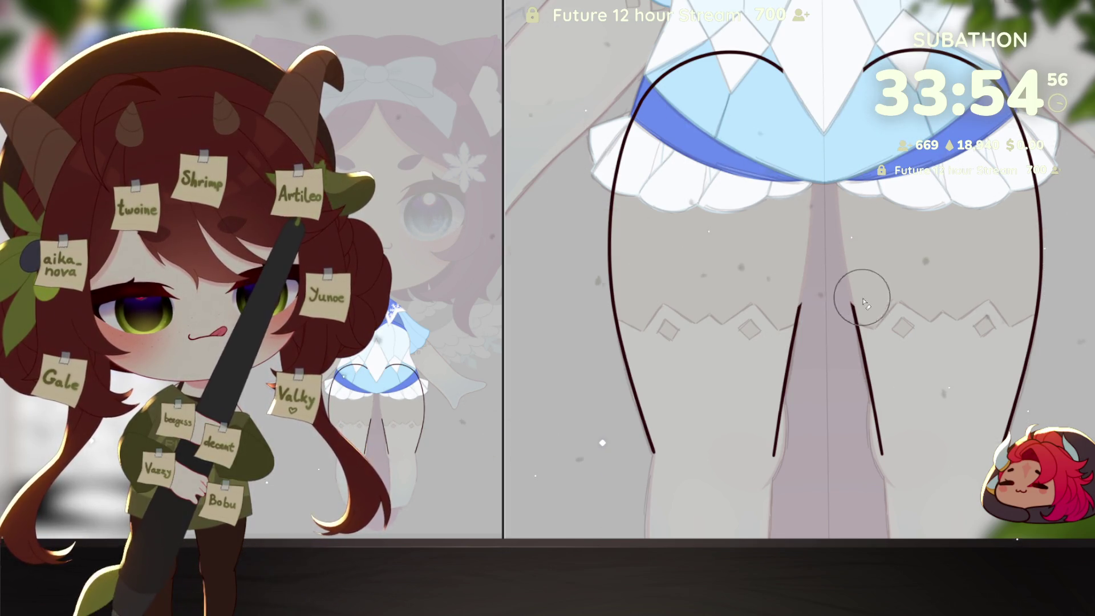
{"action": "left_click_drag", "start_coordinate": [958, 63], "coordinate": [627, 148]}
{"action": "left_click_drag", "start_coordinate": [1020, 125], "coordinate": [1041, 274]}
{"action": "scroll", "coordinate": [1041, 274], "scroll_direction": "up", "scroll_amount": 2}
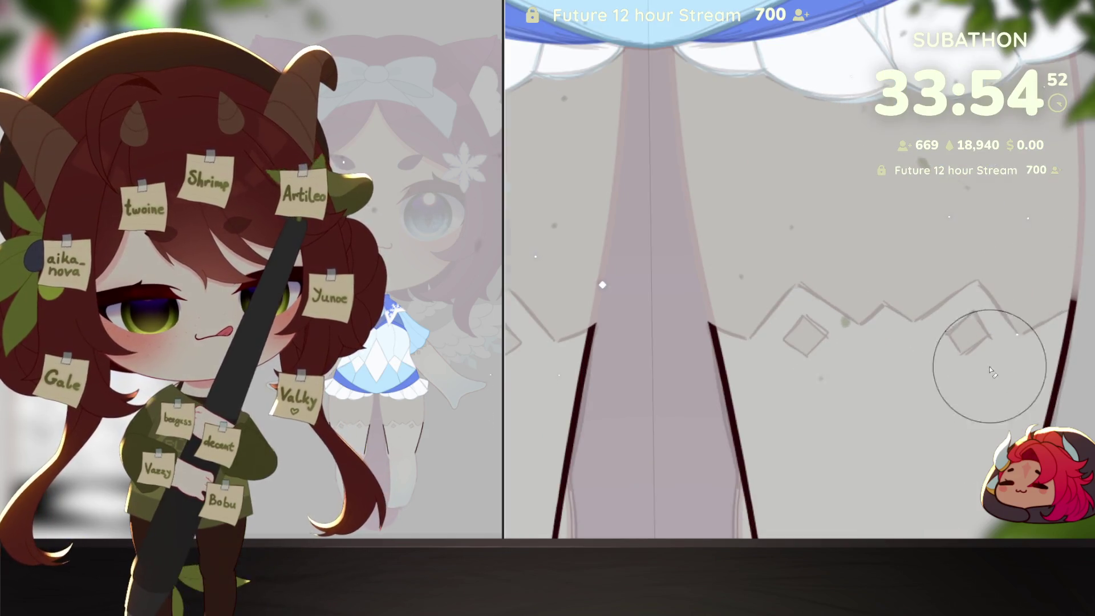
{"action": "scroll", "coordinate": [990, 354], "scroll_direction": "up", "scroll_amount": 2}
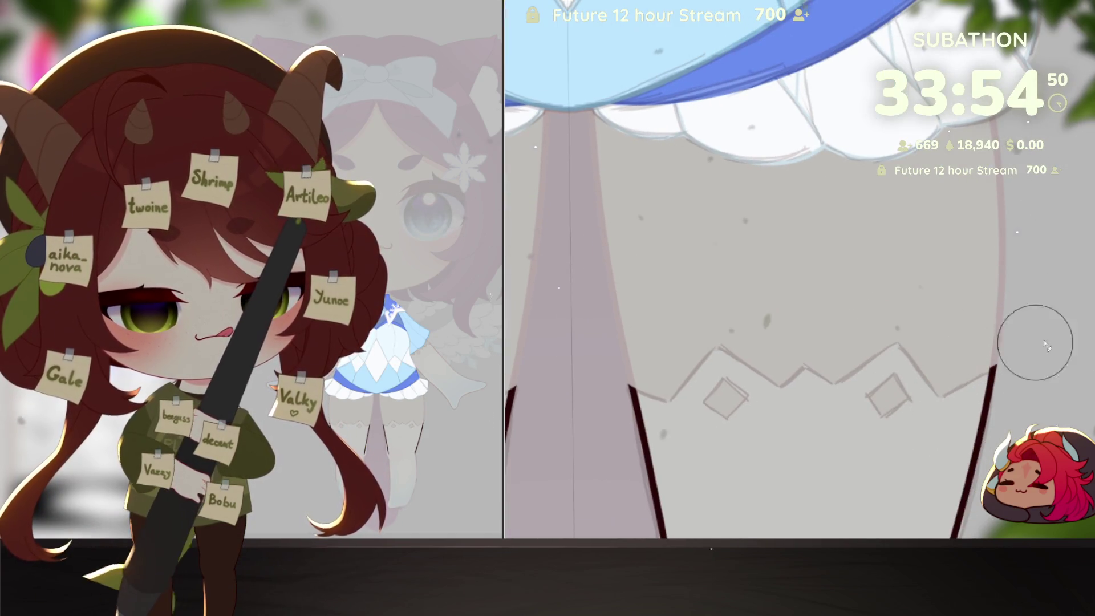
Step: Switch to a smaller pen and start the mirrored zigzag across the stocking tops
{"action": "key", "text": "p"}
{"action": "scroll", "coordinate": [734, 327], "scroll_direction": "up", "scroll_amount": 2}
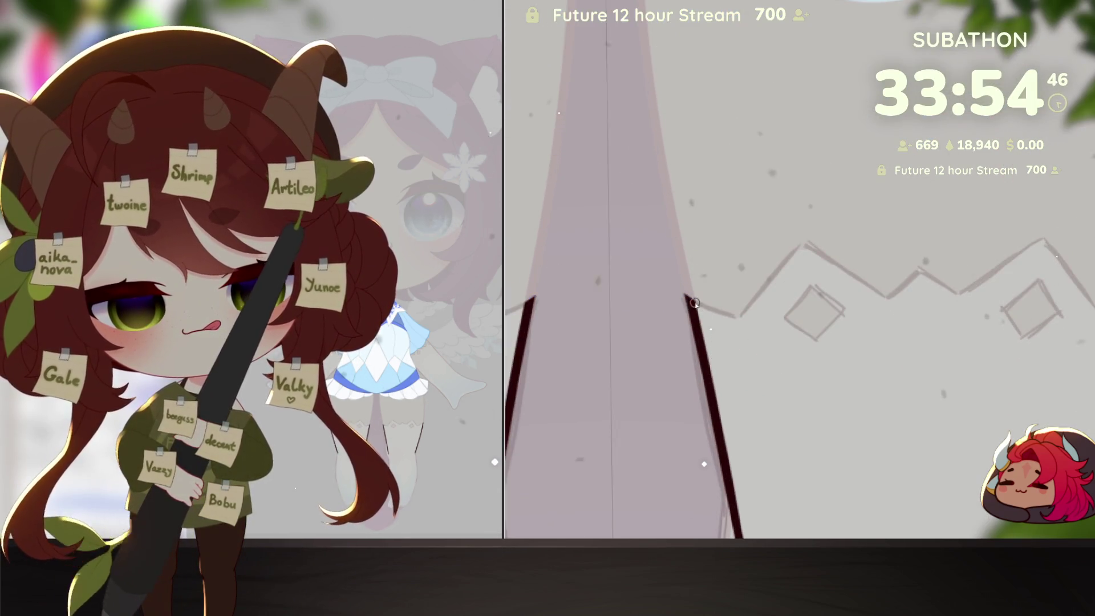
{"action": "left_click_drag", "start_coordinate": [686, 295], "coordinate": [738, 319]}
{"action": "left_click_drag", "start_coordinate": [798, 351], "coordinate": [864, 412]}
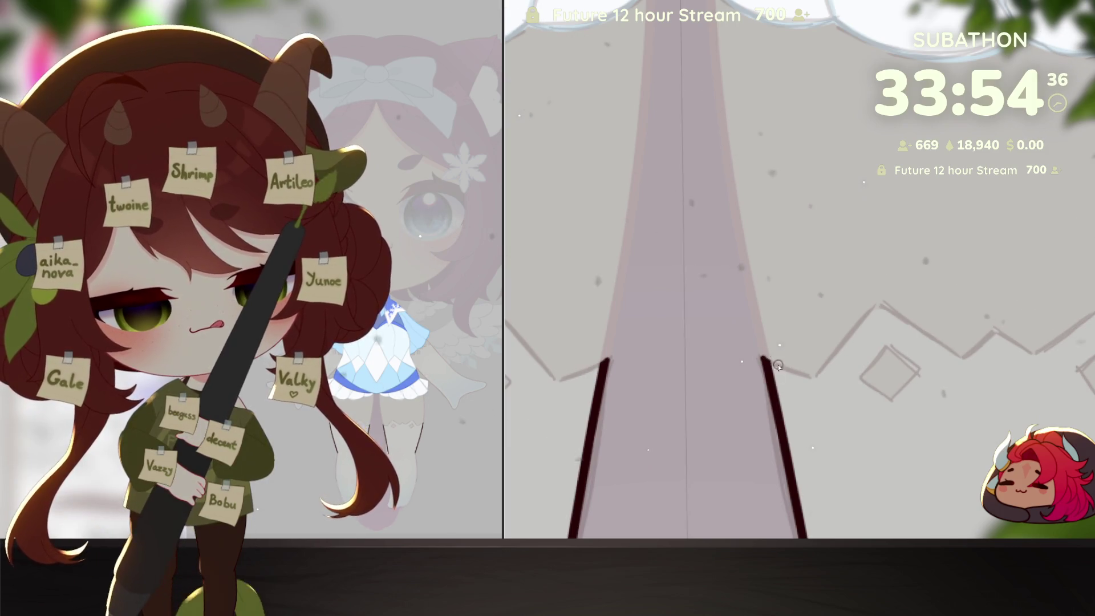
{"action": "mouse_move", "coordinate": [762, 358]}
{"action": "left_mouse_down"}
{"action": "mouse_move", "coordinate": [814, 378]}
{"action": "mouse_move", "coordinate": [875, 303]}
{"action": "left_mouse_up"}
{"action": "left_click_drag", "start_coordinate": [867, 154], "coordinate": [910, 454]}
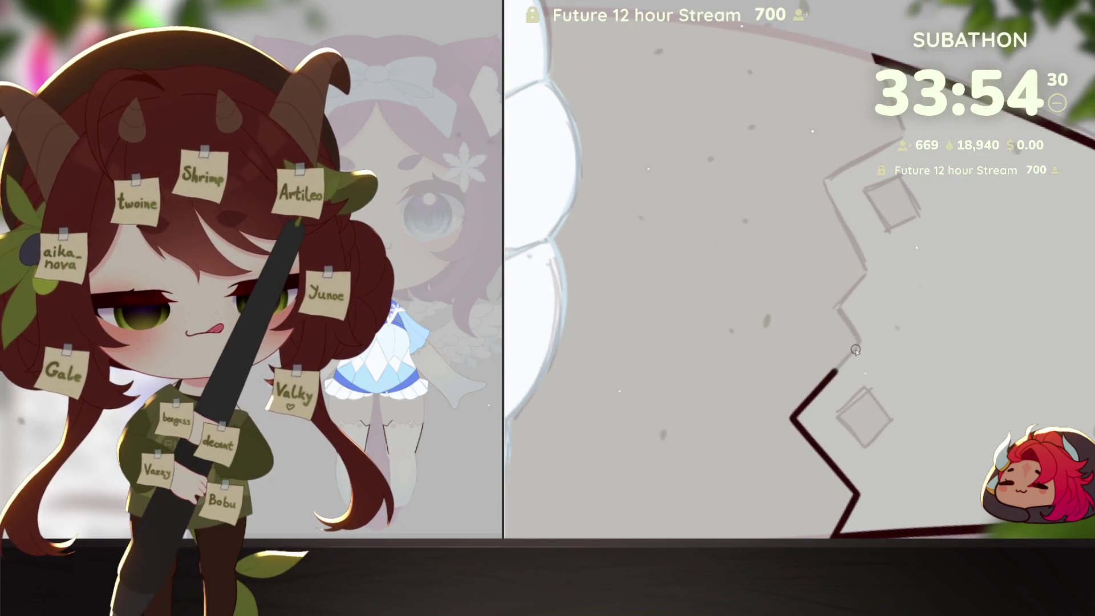
Step: Continue the zigzag segments, redoing an overlong stroke, and connect them to the diagonal line
{"action": "mouse_move", "coordinate": [792, 418]}
{"action": "left_mouse_down"}
{"action": "mouse_move", "coordinate": [855, 346]}
{"action": "mouse_move", "coordinate": [890, 433]}
{"action": "mouse_move", "coordinate": [849, 391]}
{"action": "mouse_move", "coordinate": [804, 410]}
{"action": "mouse_move", "coordinate": [826, 335]}
{"action": "left_mouse_up"}
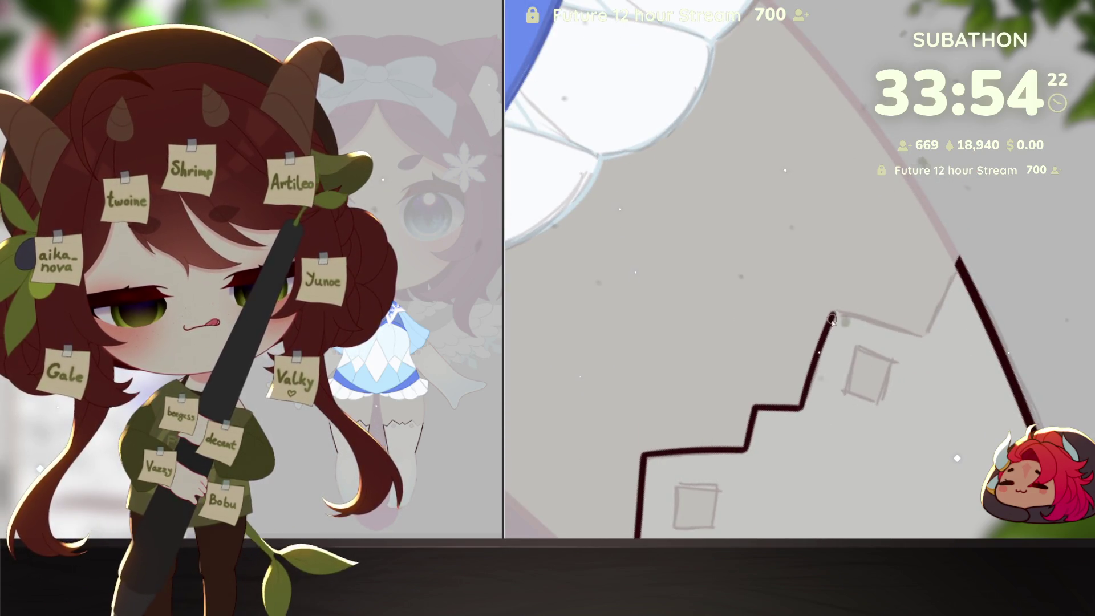
{"action": "mouse_move", "coordinate": [871, 433]}
{"action": "left_mouse_down"}
{"action": "mouse_move", "coordinate": [923, 457]}
{"action": "mouse_move", "coordinate": [917, 406]}
{"action": "left_mouse_up"}
{"action": "mouse_move", "coordinate": [991, 355]}
{"action": "left_mouse_down"}
{"action": "mouse_move", "coordinate": [778, 443]}
{"action": "mouse_move", "coordinate": [787, 367]}
{"action": "left_mouse_up"}
{"action": "key", "text": "ctrl+z"}
{"action": "left_click_drag", "start_coordinate": [771, 445], "coordinate": [787, 370]}
{"action": "mouse_move", "coordinate": [796, 441]}
{"action": "left_mouse_down"}
{"action": "mouse_move", "coordinate": [847, 477]}
{"action": "mouse_move", "coordinate": [945, 354]}
{"action": "mouse_move", "coordinate": [989, 436]}
{"action": "left_mouse_up"}
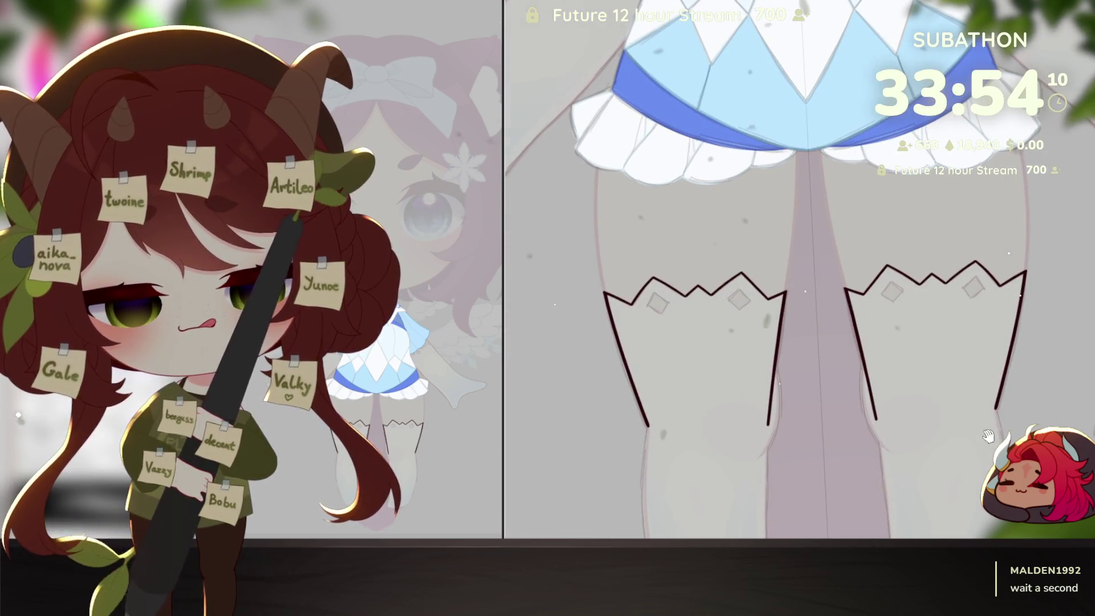
Step: Ink the outline of the first diamond below the zigzag stocking edge
{"action": "scroll", "coordinate": [988, 436], "scroll_direction": "up", "scroll_amount": 3}
{"action": "mouse_move", "coordinate": [889, 250]}
{"action": "left_mouse_down"}
{"action": "mouse_move", "coordinate": [907, 392]}
{"action": "mouse_move", "coordinate": [872, 505]}
{"action": "left_mouse_up"}
{"action": "left_click_drag", "start_coordinate": [821, 399], "coordinate": [834, 367]}
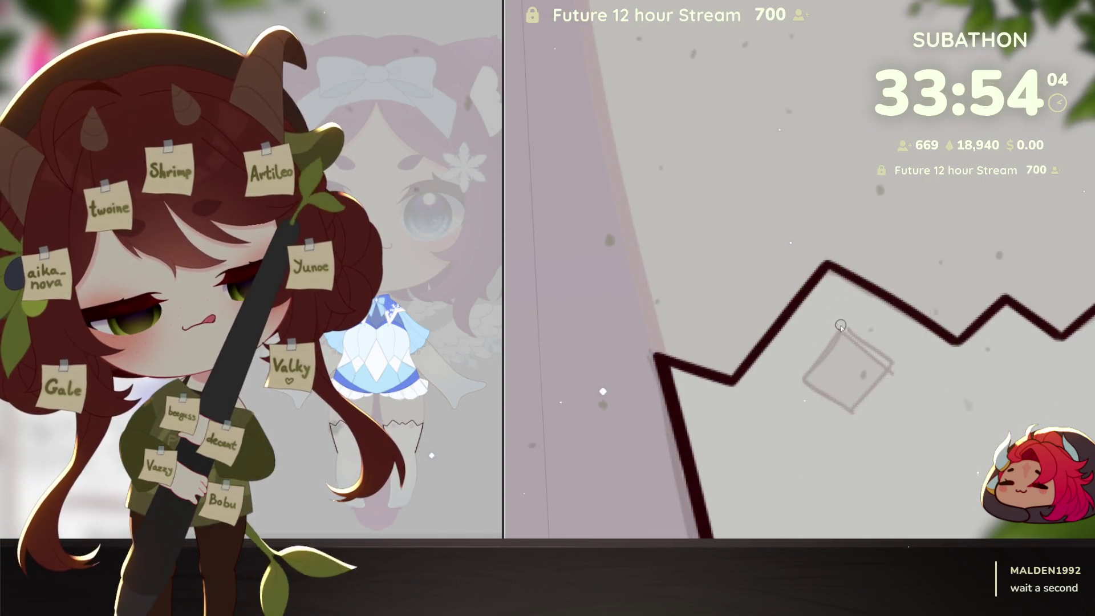
{"action": "left_click_drag", "start_coordinate": [842, 324], "coordinate": [803, 383]}
{"action": "left_click", "coordinate": [853, 413], "text": "shift"}
{"action": "mouse_move", "coordinate": [853, 412]}
{"action": "left_mouse_down"}
{"action": "mouse_move", "coordinate": [892, 360]}
{"action": "mouse_move", "coordinate": [841, 324]}
{"action": "left_mouse_up"}
Step: Ink the edges of the second diamond, undoing the last stray edges
{"action": "left_click_drag", "start_coordinate": [851, 459], "coordinate": [934, 362]}
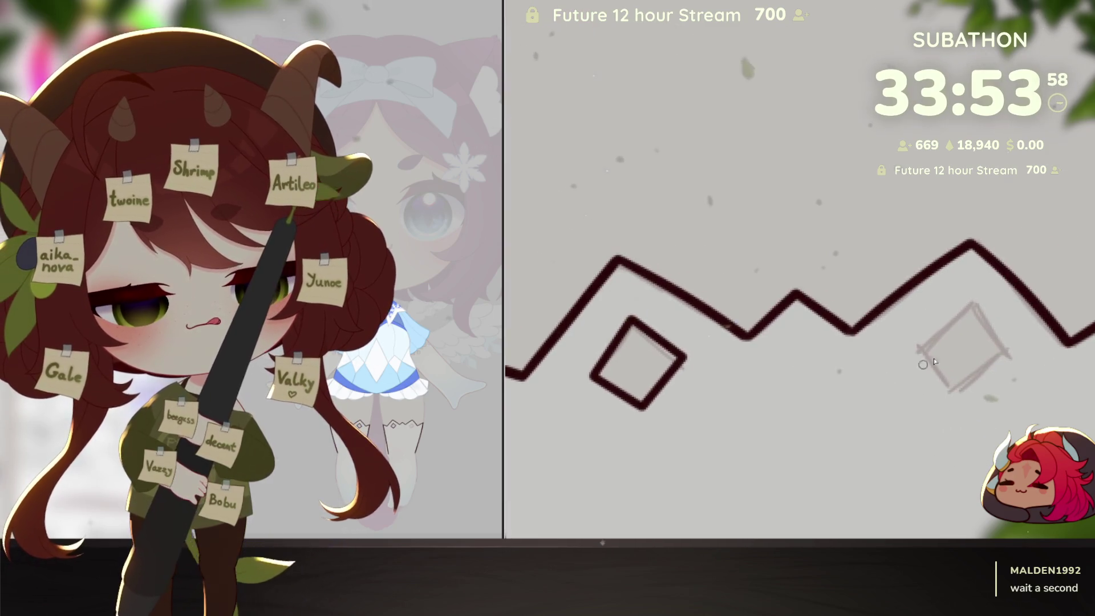
{"action": "left_click", "coordinate": [968, 302]}
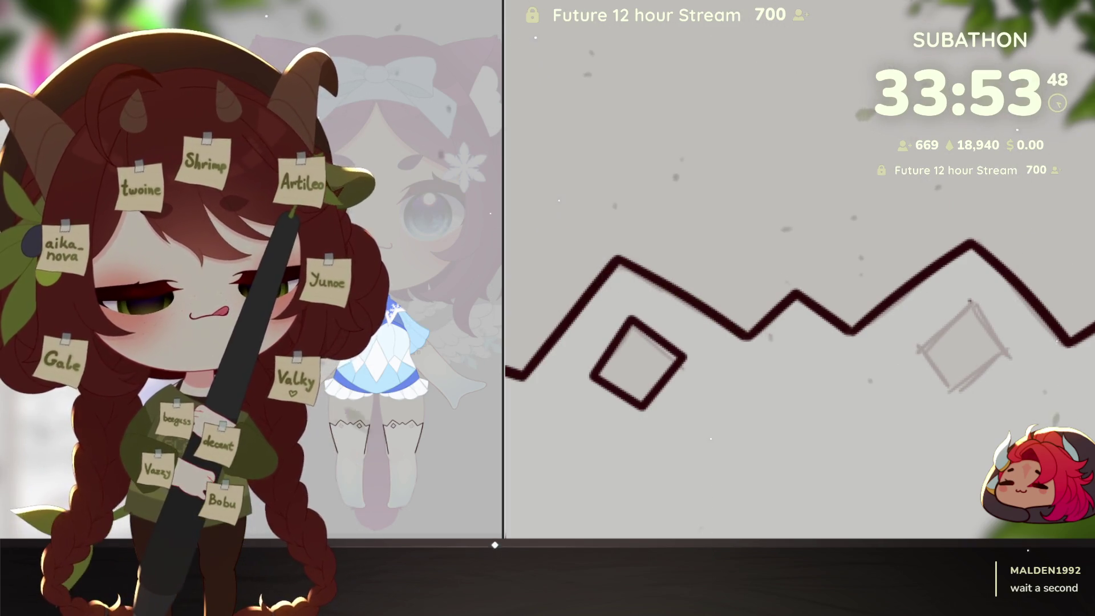
{"action": "scroll", "coordinate": [918, 349], "scroll_direction": "down", "scroll_amount": 2}
{"action": "mouse_move", "coordinate": [970, 262]}
{"action": "left_mouse_down"}
{"action": "mouse_move", "coordinate": [919, 308]}
{"action": "mouse_move", "coordinate": [953, 352]}
{"action": "mouse_move", "coordinate": [995, 331]}
{"action": "left_mouse_up"}
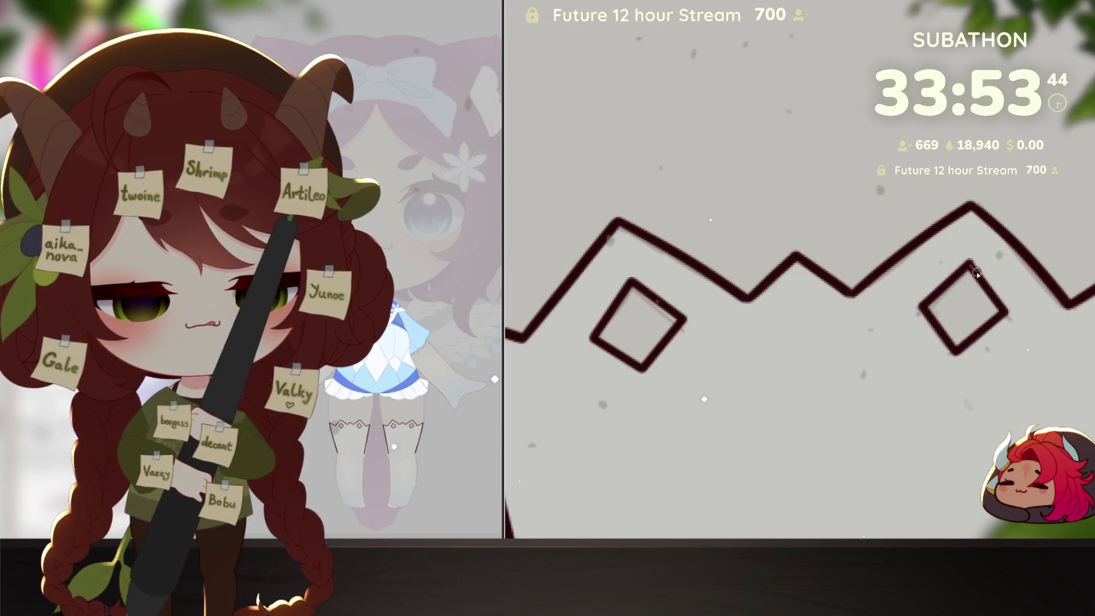
{"action": "left_click_drag", "start_coordinate": [969, 267], "coordinate": [1006, 312]}
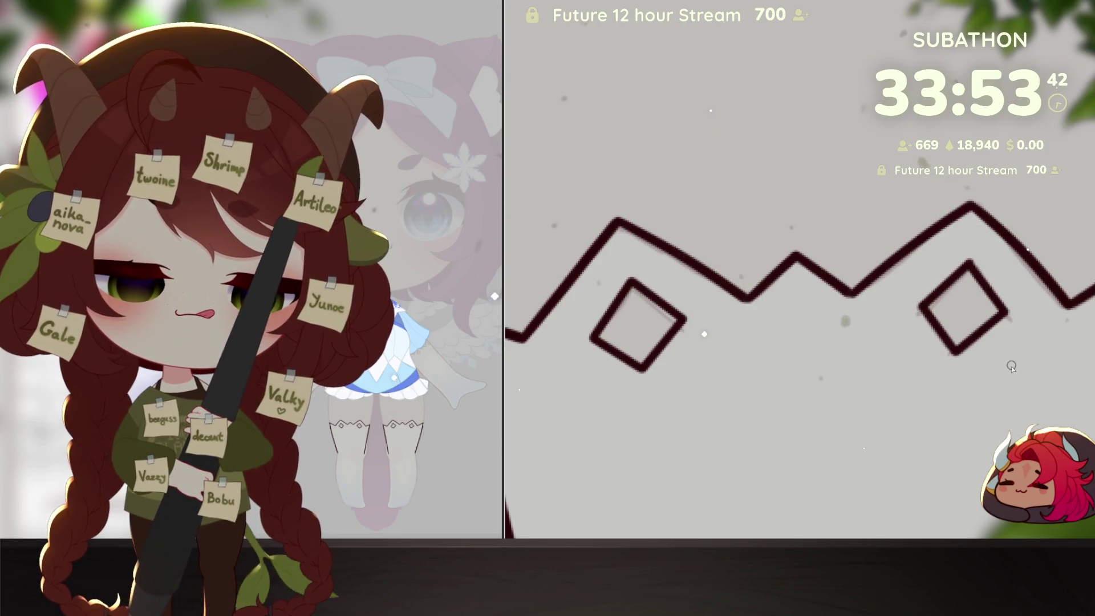
{"action": "scroll", "coordinate": [1011, 367], "scroll_direction": "down", "scroll_amount": 3}
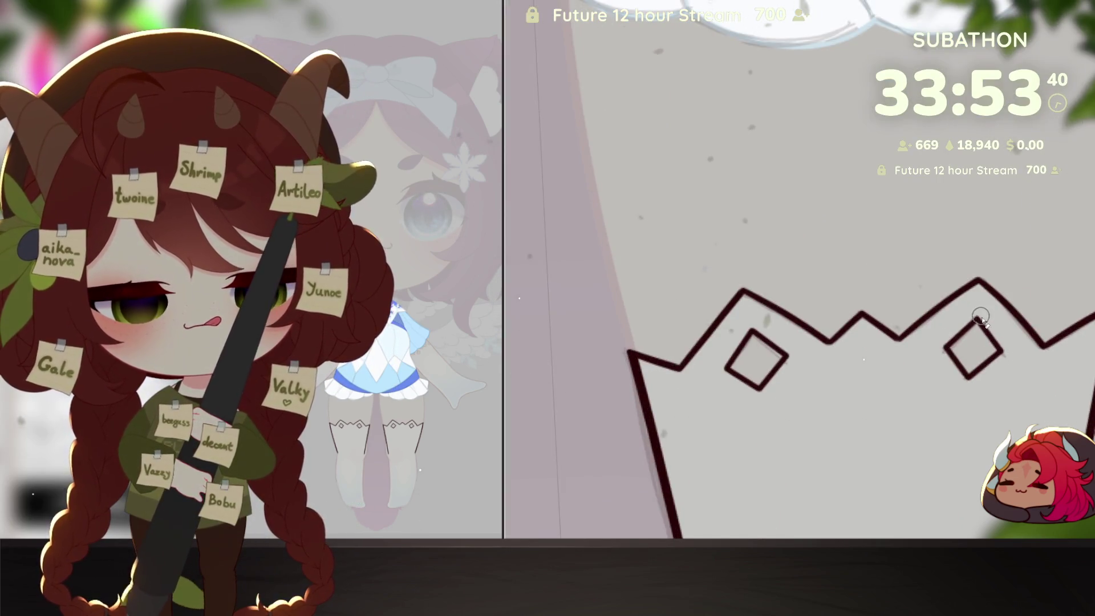
{"action": "scroll", "coordinate": [990, 325], "scroll_direction": "down", "scroll_amount": 5}
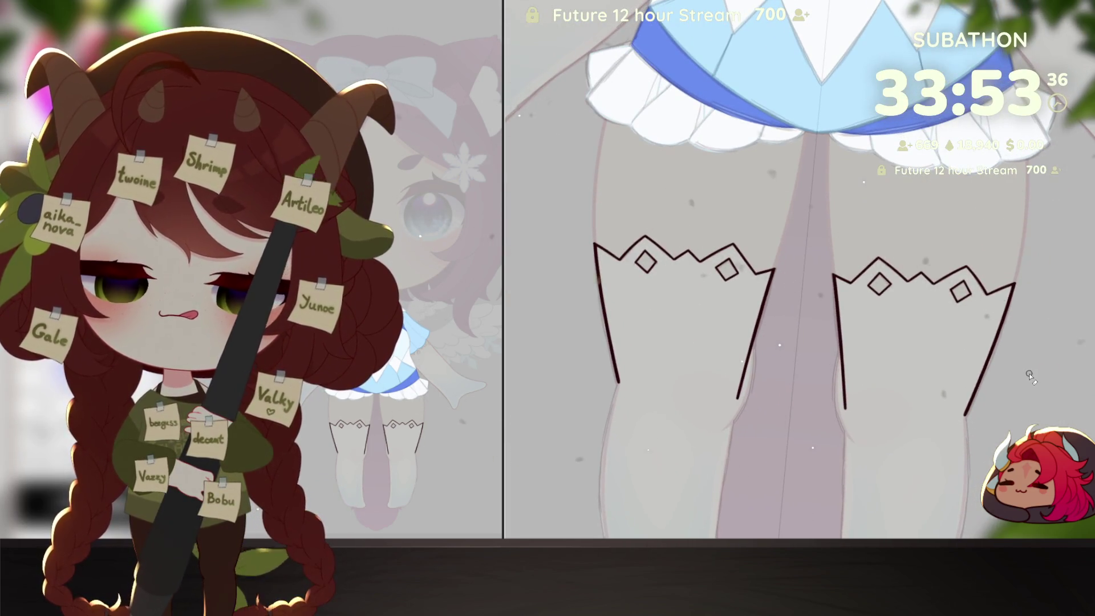
{"action": "scroll", "coordinate": [973, 322], "scroll_direction": "up", "scroll_amount": 6}
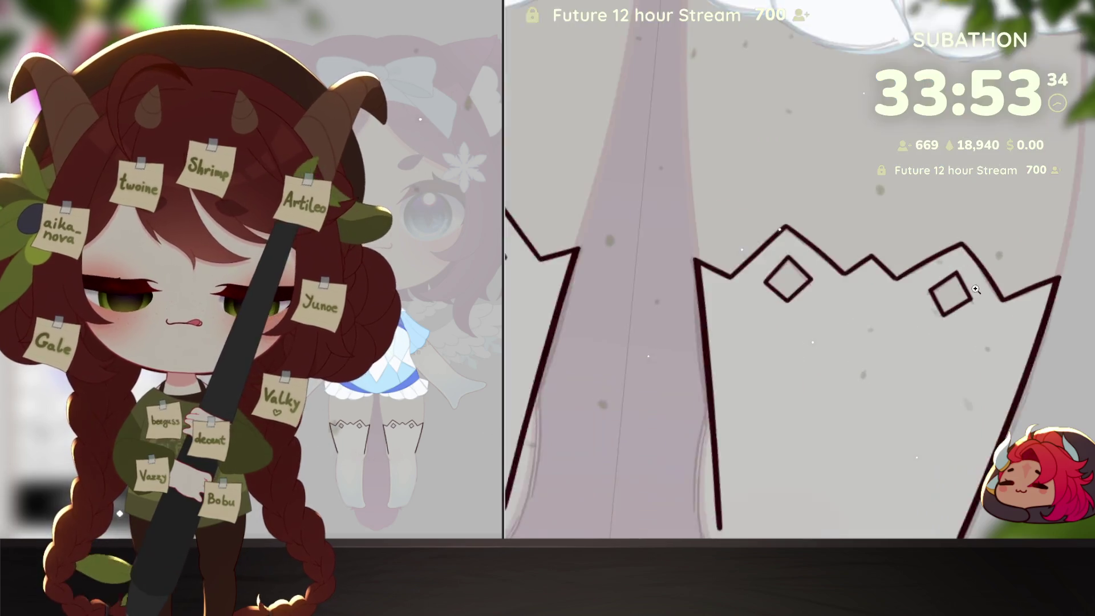
{"action": "key", "text": "ctrl+z"}
{"action": "key", "text": "ctrl+z"}
{"action": "key", "text": "ctrl+z"}
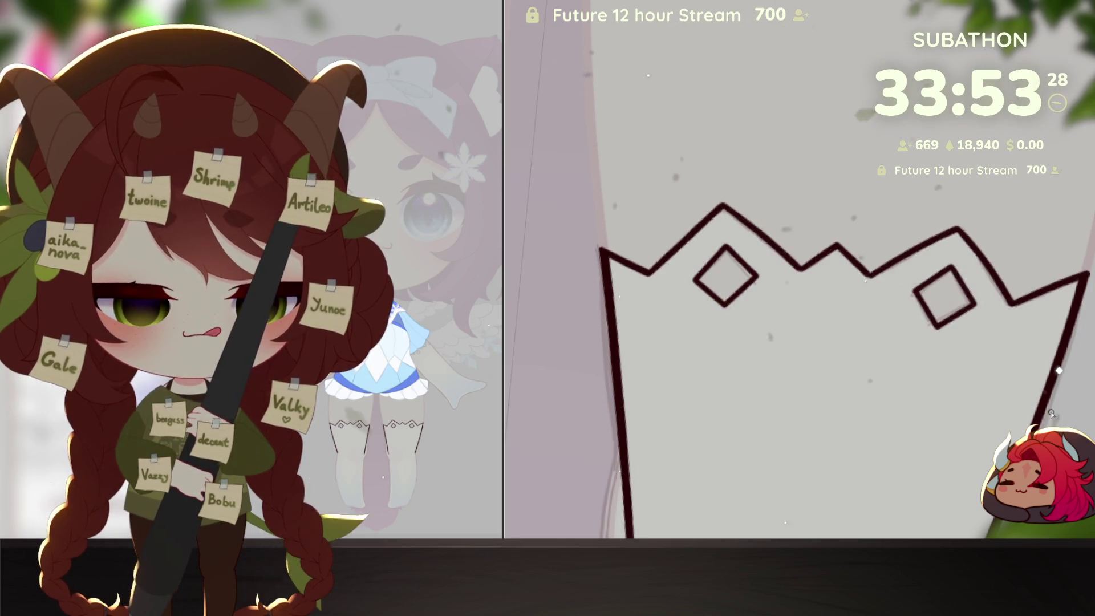
Step: Reveal the skin-coloured fill on both thighs
{"action": "scroll", "coordinate": [974, 366], "scroll_direction": "down", "scroll_amount": 3}
{"action": "scroll", "coordinate": [973, 366], "scroll_direction": "down", "scroll_amount": 1}
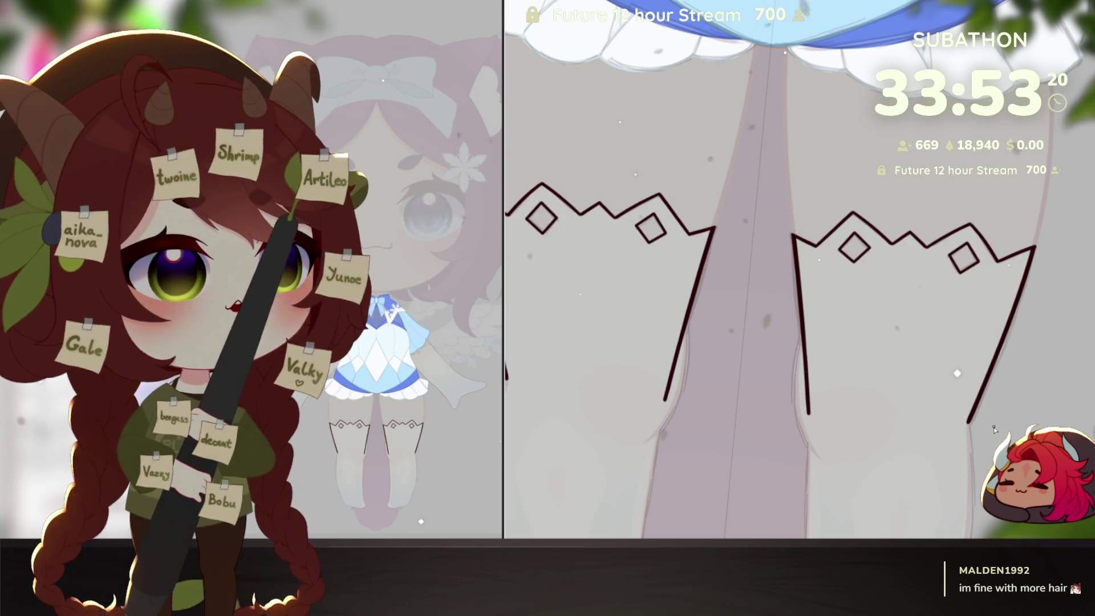
{"action": "key", "text": "ctrl+z"}
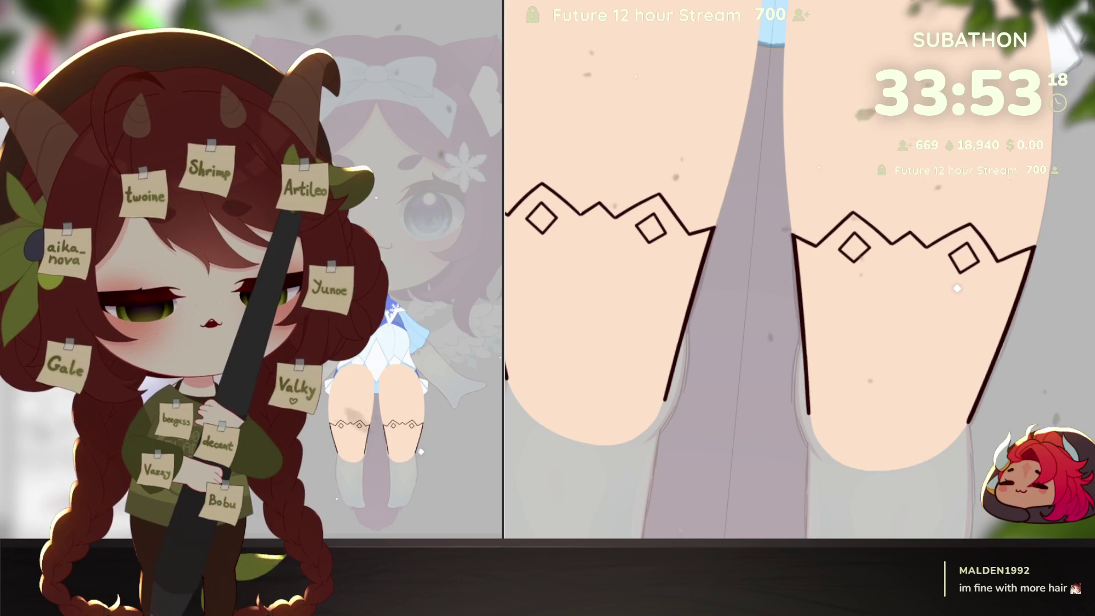
Step: Fill both legs solid dark red and try a first white stroke on the leg
{"action": "left_click_drag", "start_coordinate": [1019, 415], "coordinate": [1021, 491]}
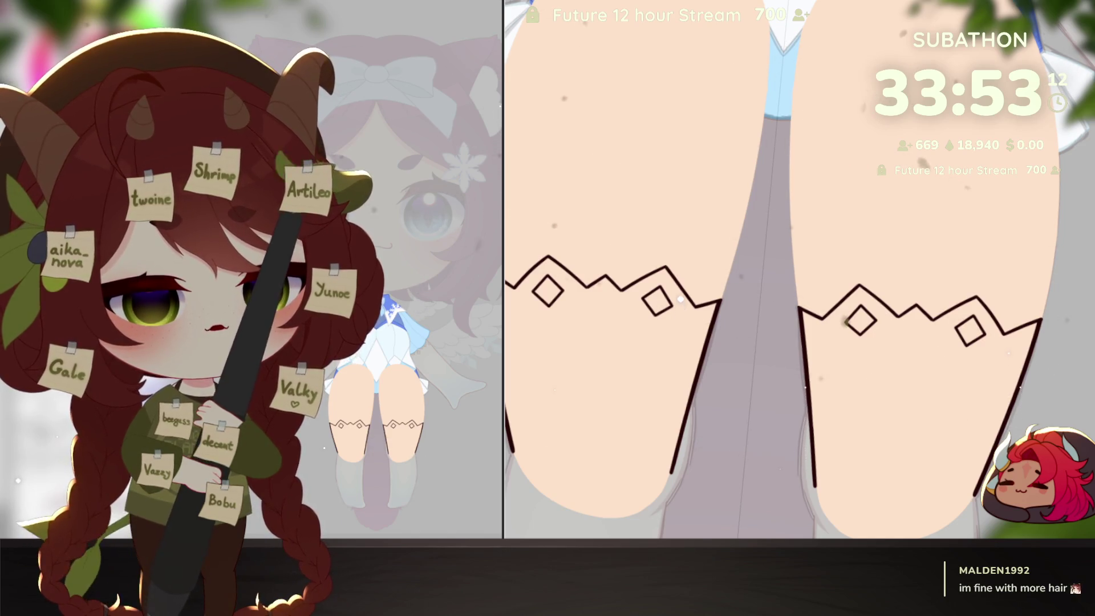
{"action": "key", "text": "alt+BackSpace"}
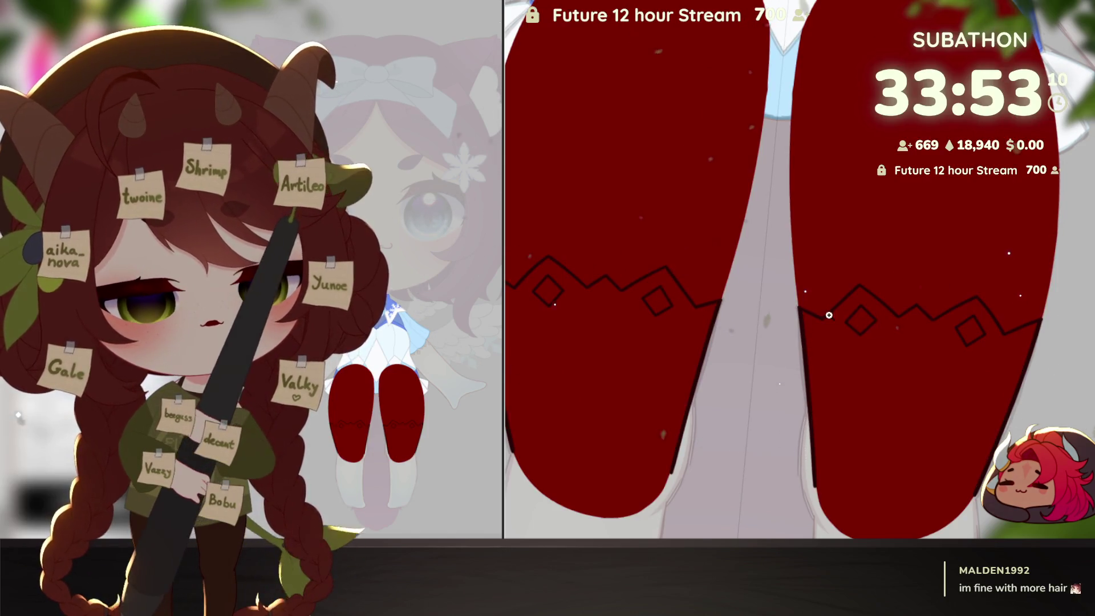
{"action": "scroll", "coordinate": [828, 315], "scroll_direction": "up", "scroll_amount": 2}
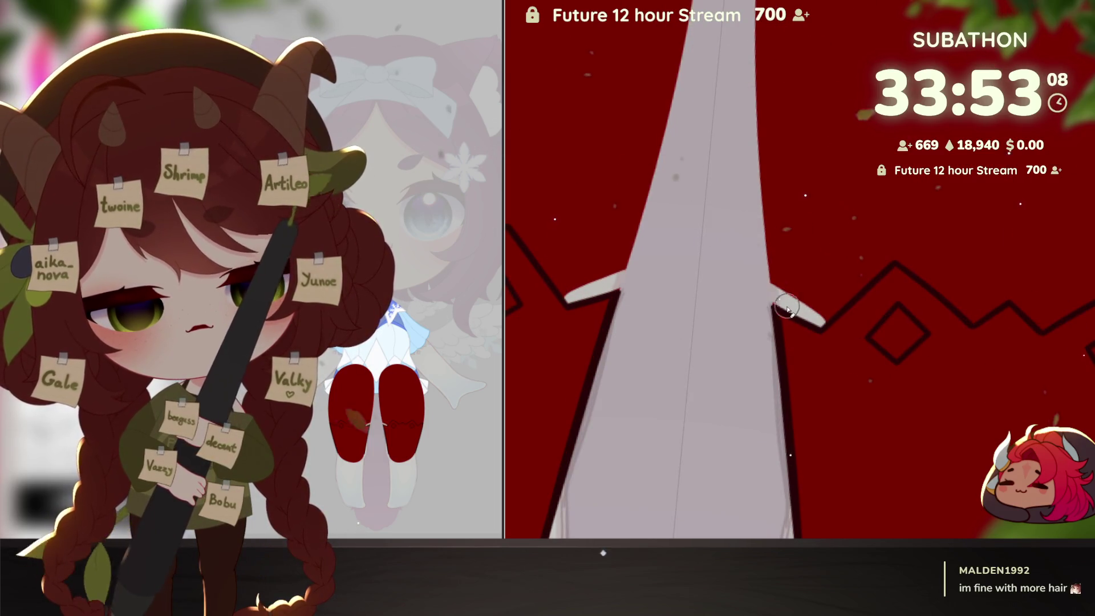
{"action": "left_click_drag", "start_coordinate": [818, 323], "coordinate": [762, 292]}
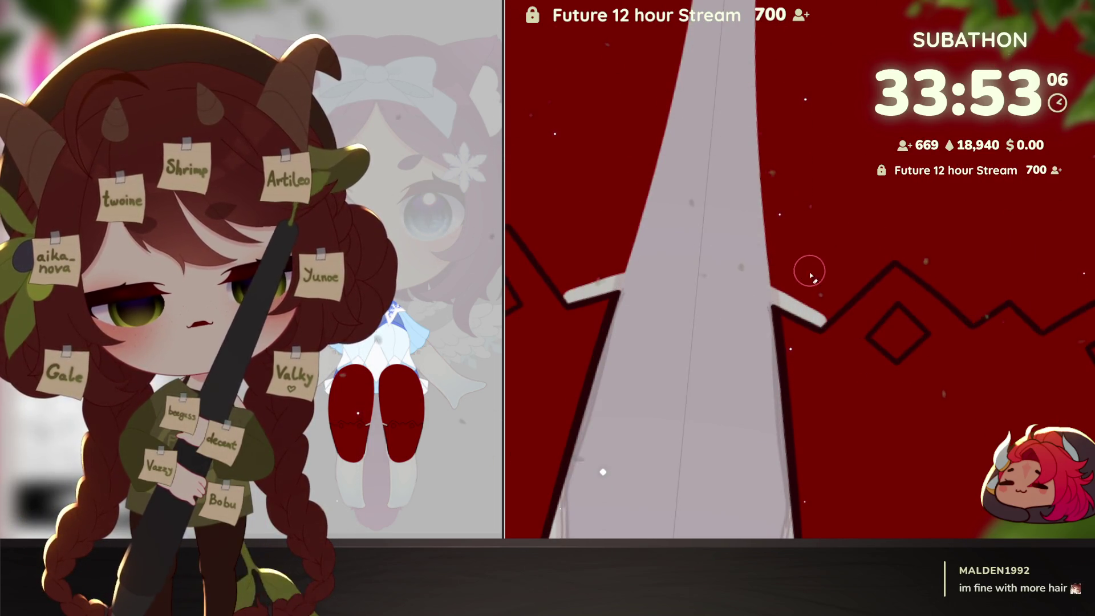
{"action": "mouse_move", "coordinate": [826, 315]}
{"action": "left_mouse_down"}
{"action": "mouse_move", "coordinate": [937, 227]}
{"action": "mouse_move", "coordinate": [883, 338]}
{"action": "left_mouse_up"}
{"action": "key", "text": "ctrl+z"}
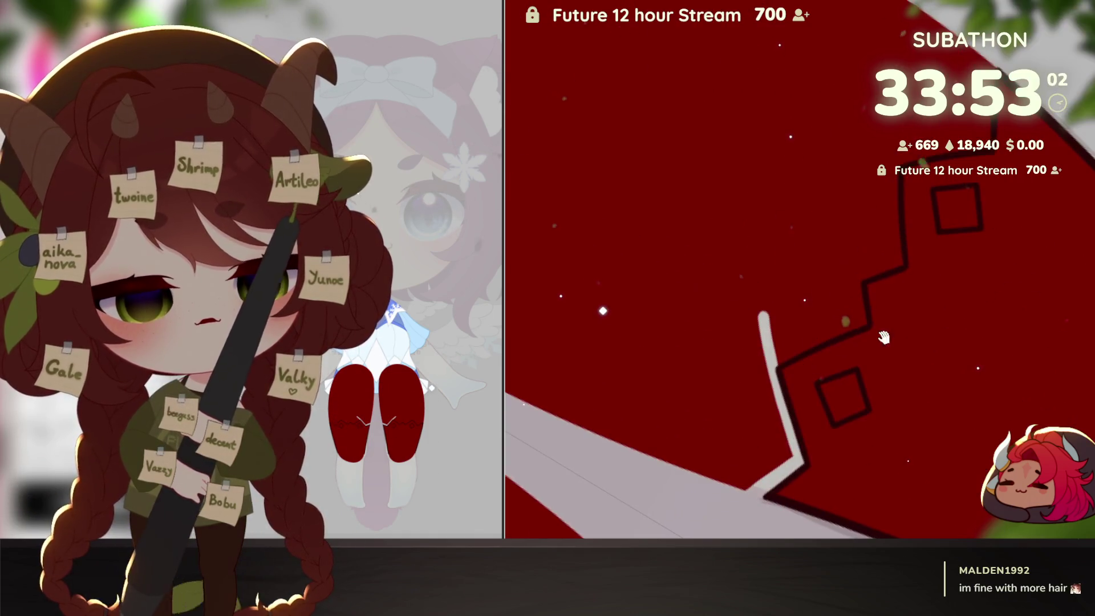
Step: Paint two crossing white strokes forming an X on the red stocking, undoing overlong ones
{"action": "mouse_move", "coordinate": [862, 393]}
{"action": "left_mouse_down"}
{"action": "mouse_move", "coordinate": [869, 283]}
{"action": "mouse_move", "coordinate": [821, 425]}
{"action": "left_mouse_up"}
{"action": "key", "text": "ctrl+z"}
{"action": "mouse_move", "coordinate": [884, 264]}
{"action": "left_mouse_down"}
{"action": "mouse_move", "coordinate": [809, 462]}
{"action": "mouse_move", "coordinate": [861, 318]}
{"action": "mouse_move", "coordinate": [821, 436]}
{"action": "mouse_move", "coordinate": [875, 433]}
{"action": "mouse_move", "coordinate": [900, 451]}
{"action": "mouse_move", "coordinate": [900, 308]}
{"action": "left_mouse_up"}
{"action": "key", "text": "ctrl+z"}
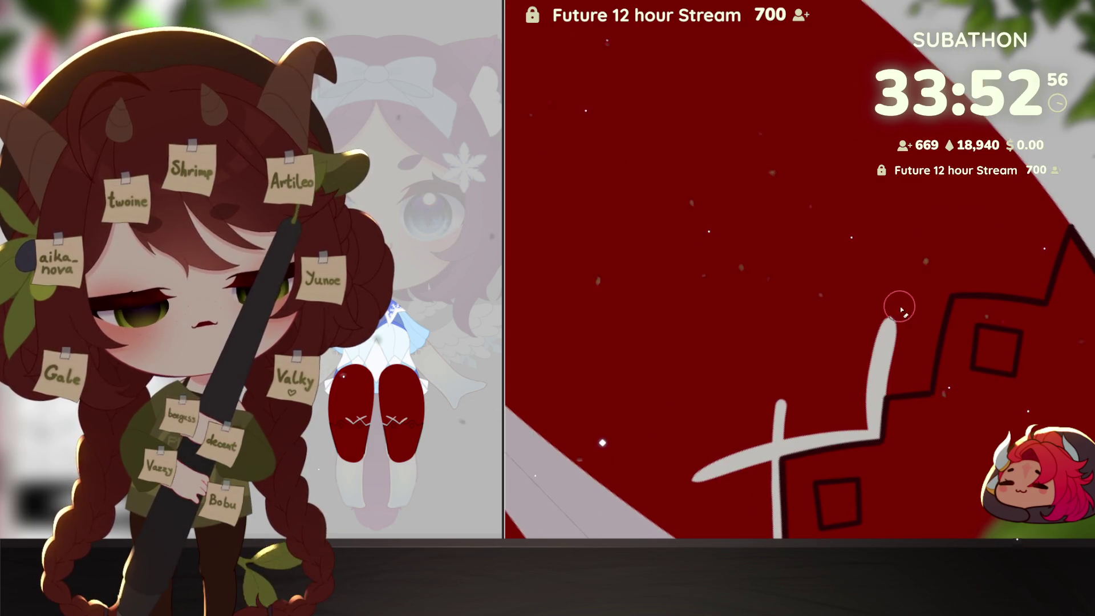
{"action": "key", "text": "ctrl+z"}
{"action": "mouse_move", "coordinate": [867, 428]}
{"action": "left_mouse_down"}
{"action": "mouse_move", "coordinate": [894, 303]}
{"action": "mouse_move", "coordinate": [955, 400]}
{"action": "left_mouse_up"}
{"action": "left_click_drag", "start_coordinate": [973, 352], "coordinate": [927, 442]}
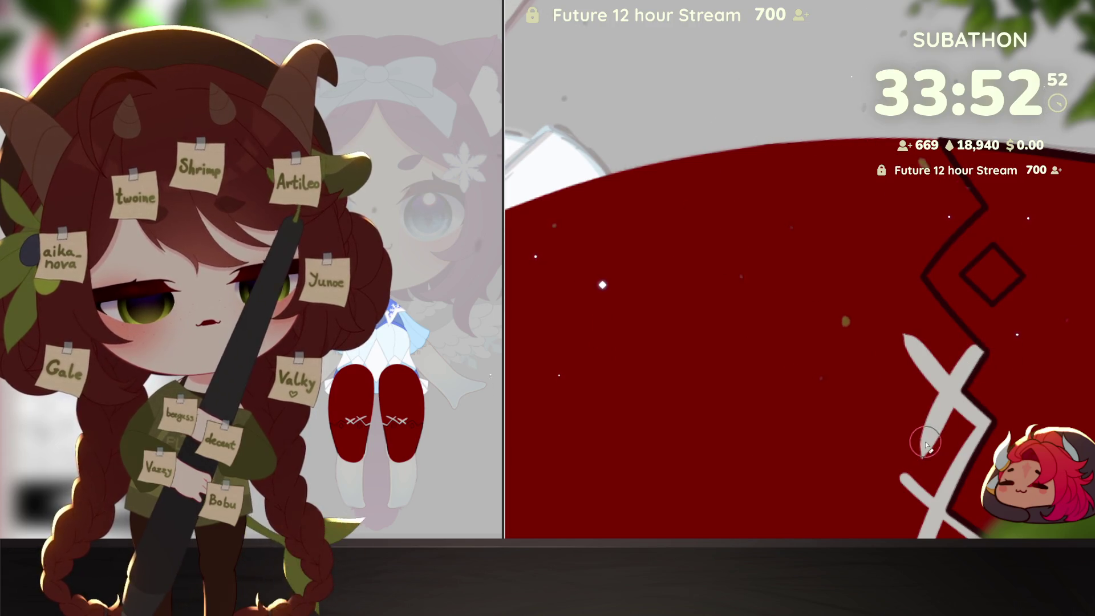
Step: Brush white and then grey over the red below the zigzag band
{"action": "mouse_move", "coordinate": [994, 284]}
{"action": "left_mouse_down"}
{"action": "mouse_move", "coordinate": [861, 439]}
{"action": "mouse_move", "coordinate": [889, 301]}
{"action": "mouse_move", "coordinate": [946, 310]}
{"action": "mouse_move", "coordinate": [886, 447]}
{"action": "mouse_move", "coordinate": [936, 529]}
{"action": "left_mouse_up"}
{"action": "left_click_drag", "start_coordinate": [892, 262], "coordinate": [1049, 299]}
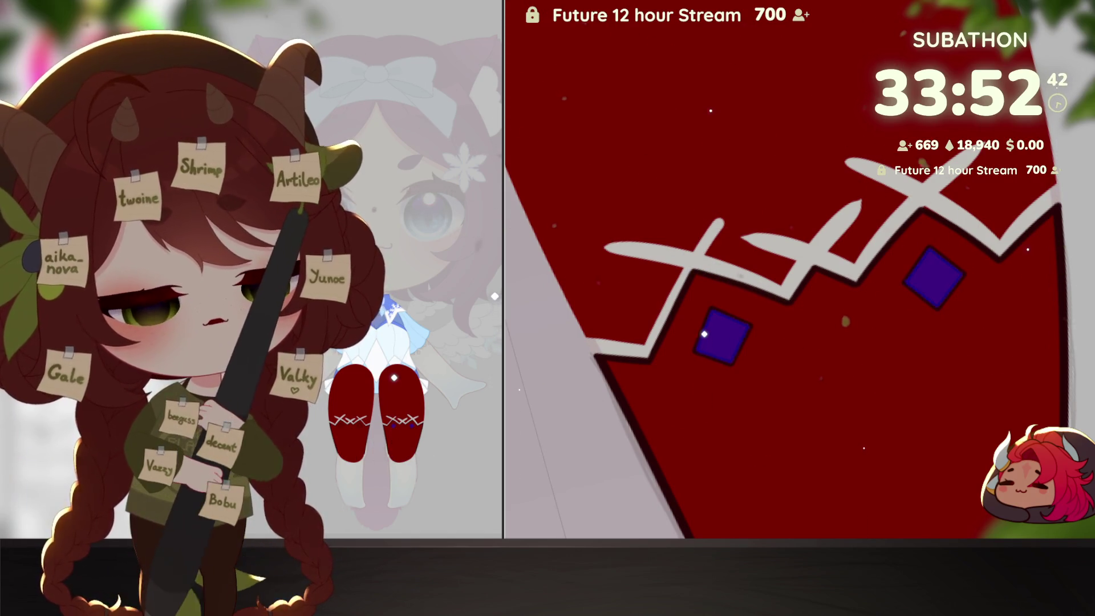
{"action": "left_click_drag", "start_coordinate": [704, 318], "coordinate": [704, 302]}
{"action": "mouse_move", "coordinate": [675, 353]}
{"action": "left_mouse_down"}
{"action": "mouse_move", "coordinate": [861, 425]}
{"action": "mouse_move", "coordinate": [847, 314]}
{"action": "left_mouse_up"}
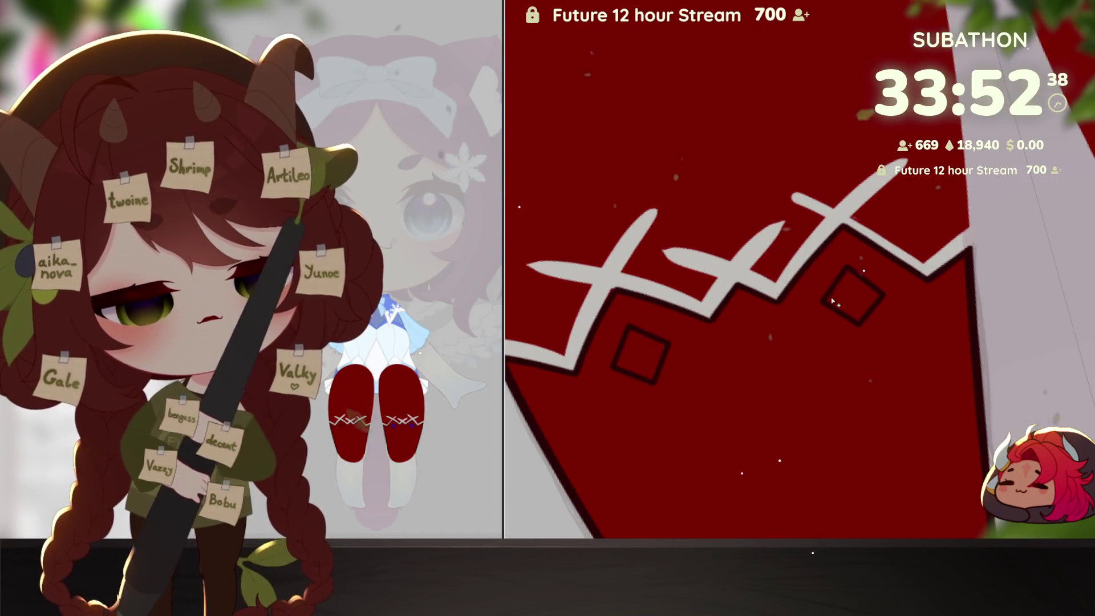
{"action": "mouse_move", "coordinate": [636, 355]}
{"action": "left_mouse_down"}
{"action": "mouse_move", "coordinate": [532, 358]}
{"action": "mouse_move", "coordinate": [562, 336]}
{"action": "left_mouse_up"}
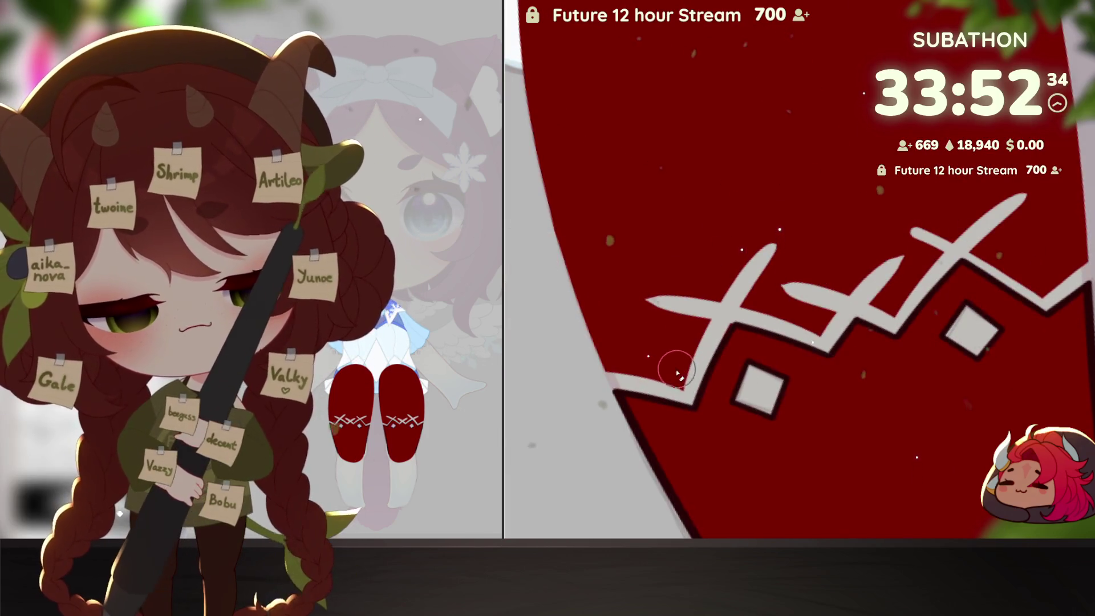
{"action": "mouse_move", "coordinate": [619, 367]}
{"action": "left_mouse_down"}
{"action": "mouse_move", "coordinate": [733, 331]}
{"action": "mouse_move", "coordinate": [656, 361]}
{"action": "mouse_move", "coordinate": [776, 238]}
{"action": "mouse_move", "coordinate": [794, 293]}
{"action": "mouse_move", "coordinate": [707, 358]}
{"action": "left_mouse_up"}
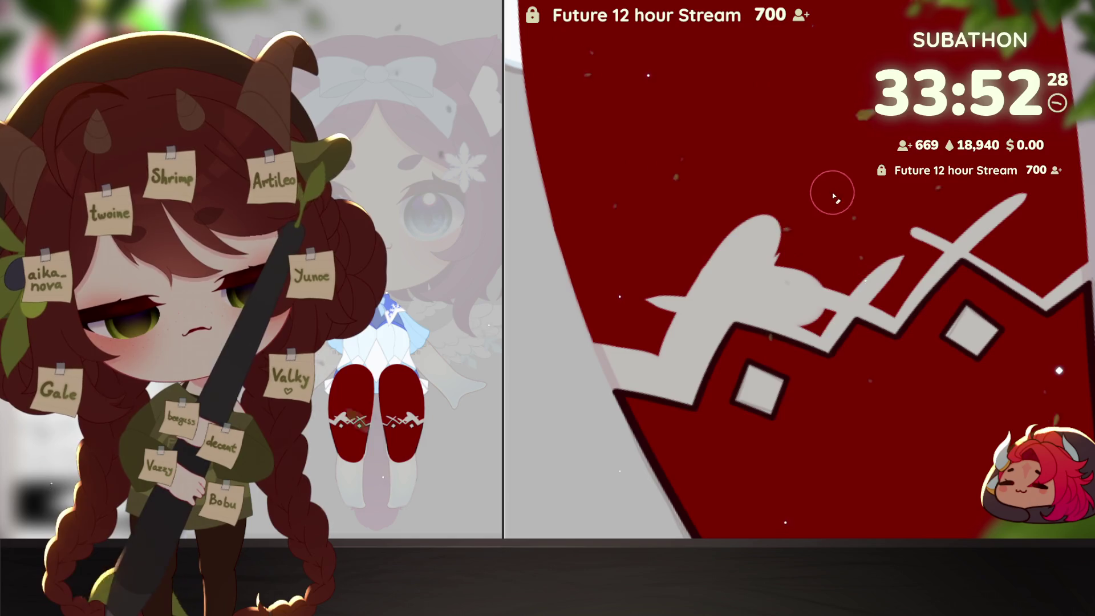
{"action": "mouse_move", "coordinate": [777, 300]}
{"action": "left_mouse_down"}
{"action": "mouse_move", "coordinate": [846, 309]}
{"action": "mouse_move", "coordinate": [843, 285]}
{"action": "mouse_move", "coordinate": [970, 234]}
{"action": "mouse_move", "coordinate": [799, 335]}
{"action": "mouse_move", "coordinate": [872, 289]}
{"action": "mouse_move", "coordinate": [867, 311]}
{"action": "mouse_move", "coordinate": [929, 314]}
{"action": "mouse_move", "coordinate": [934, 341]}
{"action": "mouse_move", "coordinate": [916, 342]}
{"action": "mouse_move", "coordinate": [968, 262]}
{"action": "mouse_move", "coordinate": [953, 318]}
{"action": "mouse_move", "coordinate": [927, 351]}
{"action": "mouse_move", "coordinate": [932, 298]}
{"action": "left_mouse_up"}
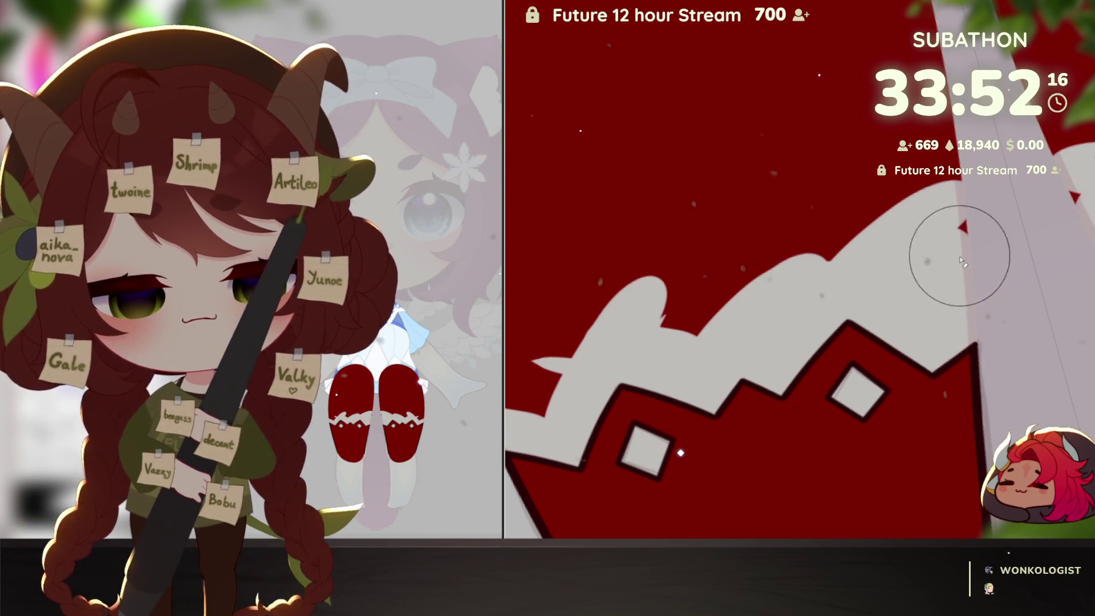
{"action": "mouse_move", "coordinate": [601, 396]}
{"action": "left_mouse_down"}
{"action": "mouse_move", "coordinate": [629, 350]}
{"action": "mouse_move", "coordinate": [856, 200]}
{"action": "mouse_move", "coordinate": [962, 194]}
{"action": "left_mouse_up"}
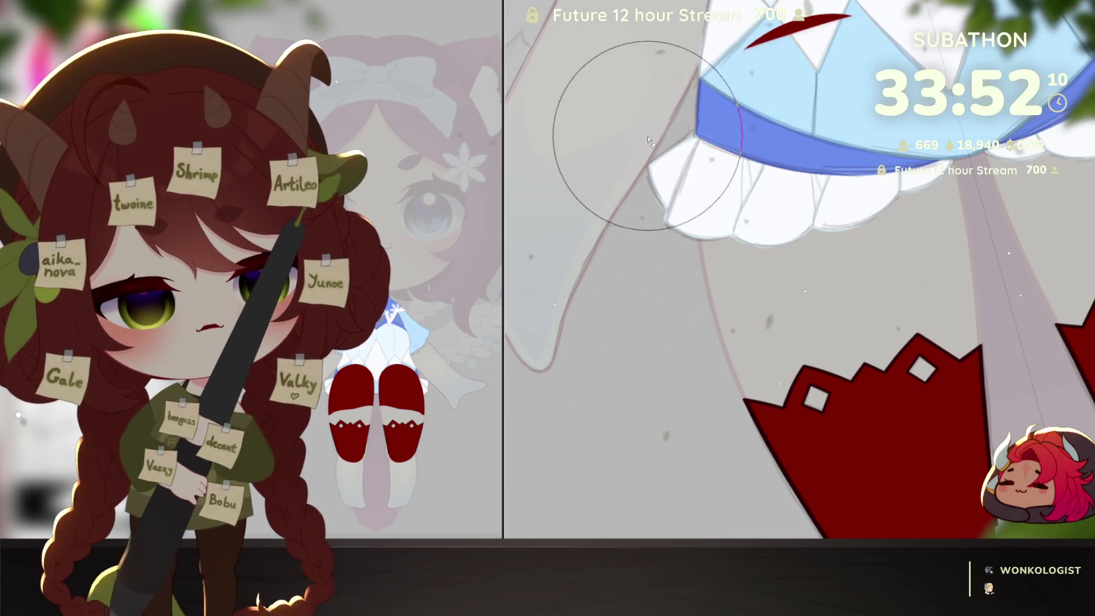
Step: Show skin in the cutouts and switch the stockings to a white-to-icy-blue gradient
{"action": "scroll", "coordinate": [967, 336], "scroll_direction": "up", "scroll_amount": 3}
{"action": "scroll", "coordinate": [967, 336], "scroll_direction": "down", "scroll_amount": 3}
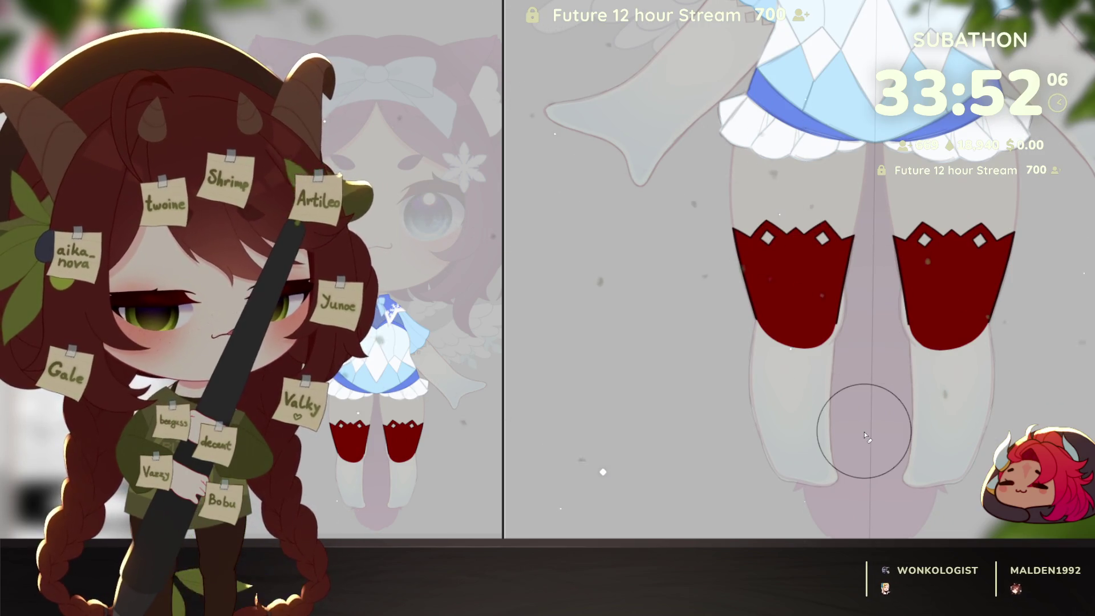
{"action": "key", "text": "ctrl+z"}
{"action": "key", "text": "ctrl+z"}
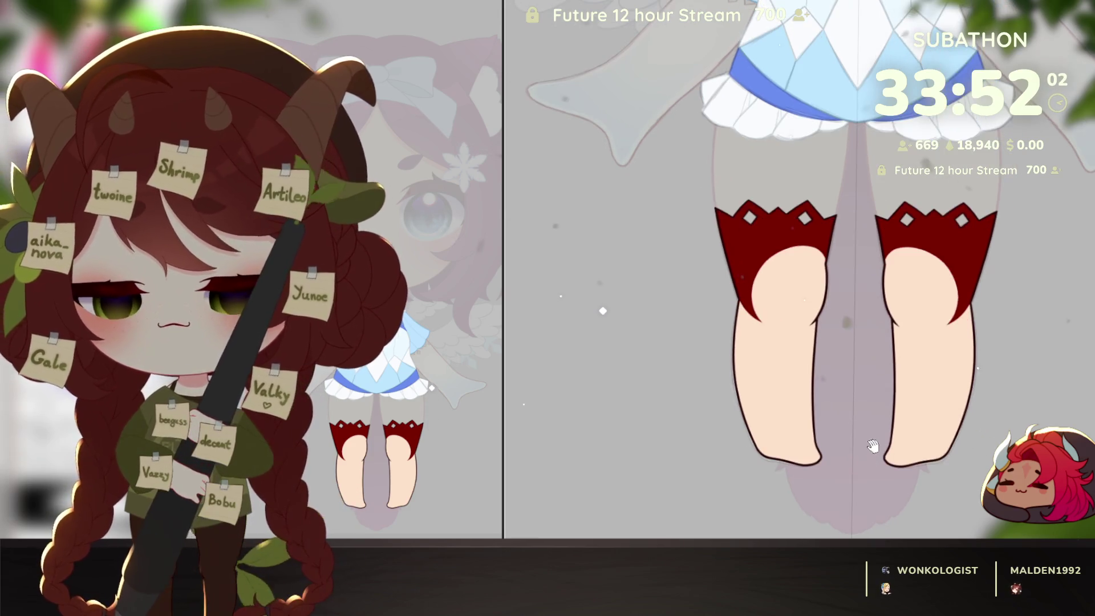
{"action": "scroll", "coordinate": [904, 482], "scroll_direction": "down", "scroll_amount": 2}
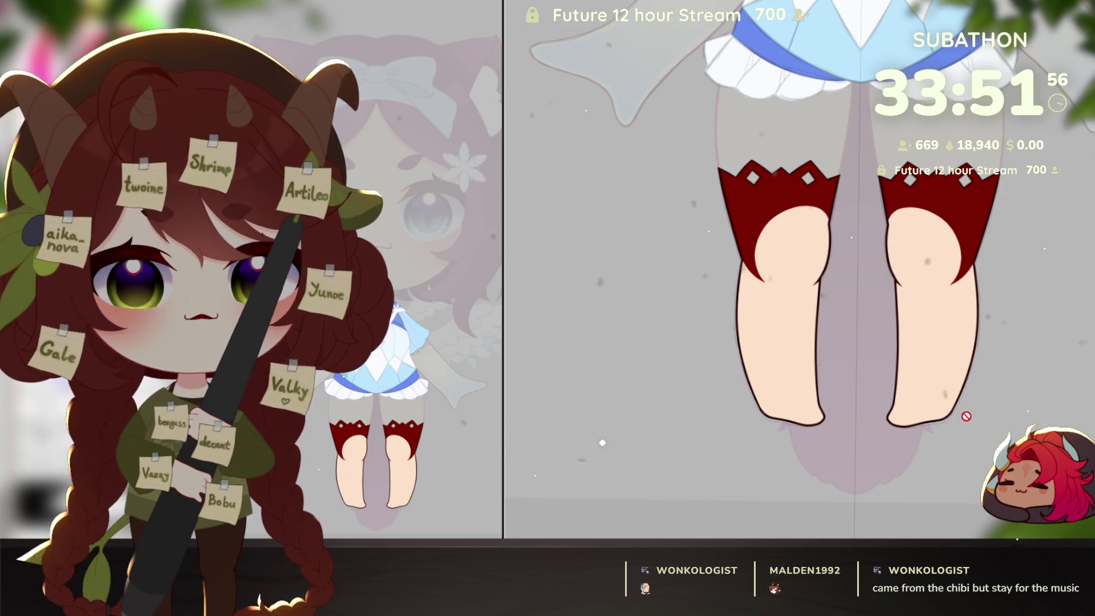
{"action": "scroll", "coordinate": [969, 399], "scroll_direction": "up", "scroll_amount": 1}
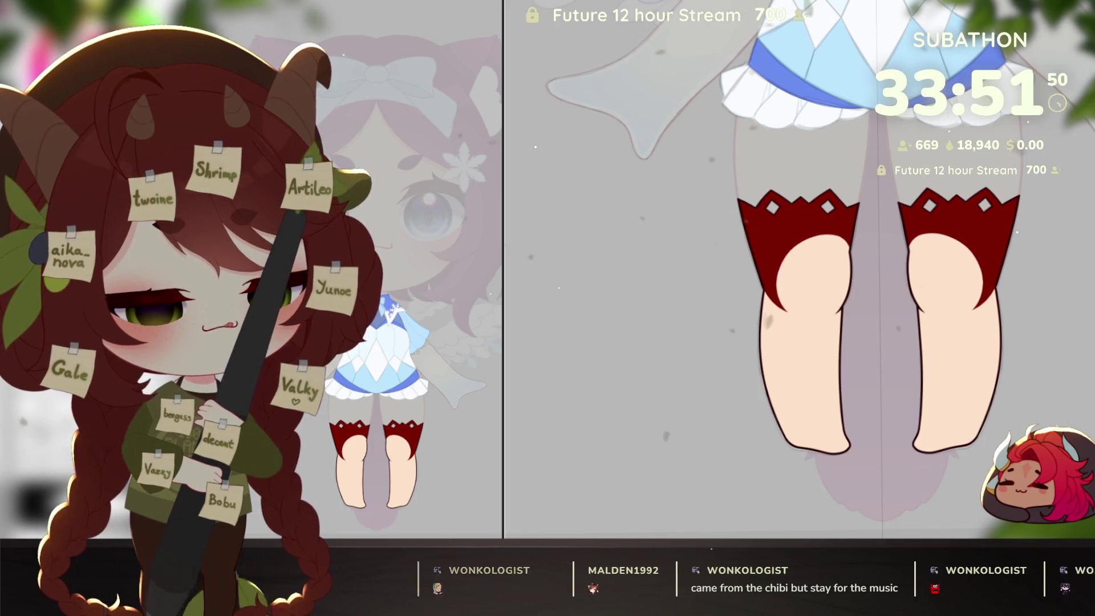
{"action": "left_click_drag", "start_coordinate": [798, 342], "coordinate": [788, 350]}
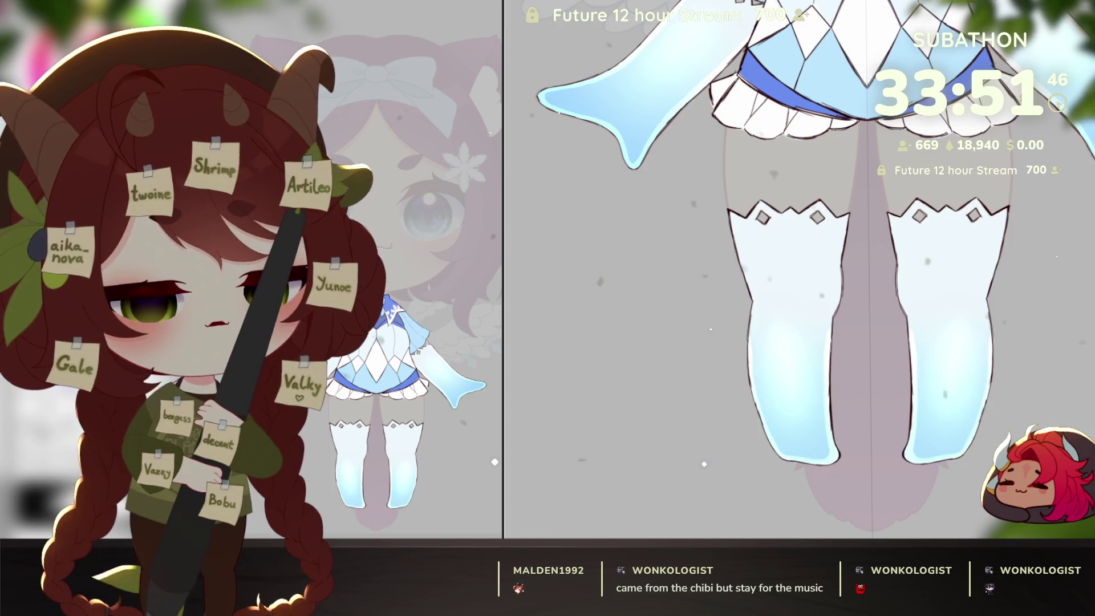